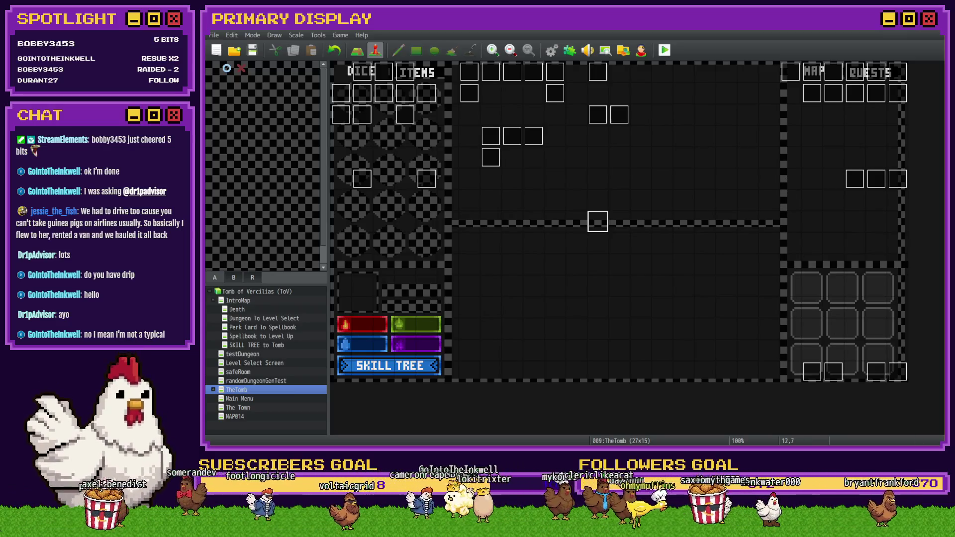
- Switch from RPG Maker's map editor to Photoshop, where the blank 150×75 px canvas is open
{"action": "key", "text": "alt+Tab"}
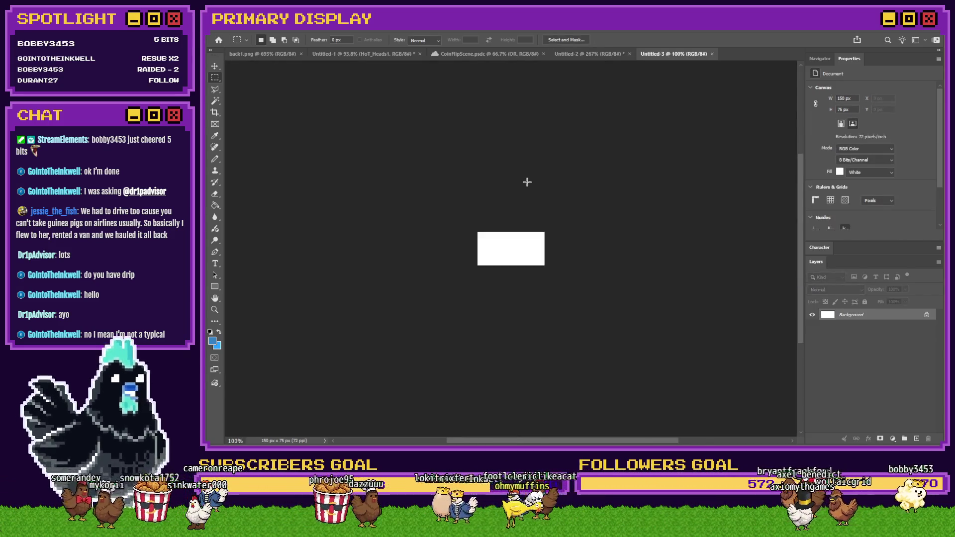
- Add Layer 1, delete the white Background and fill Layer 1 solid black with the Paint Bucket
{"action": "key", "text": "ctrl+0"}
{"action": "left_click", "coordinate": [214, 205]}
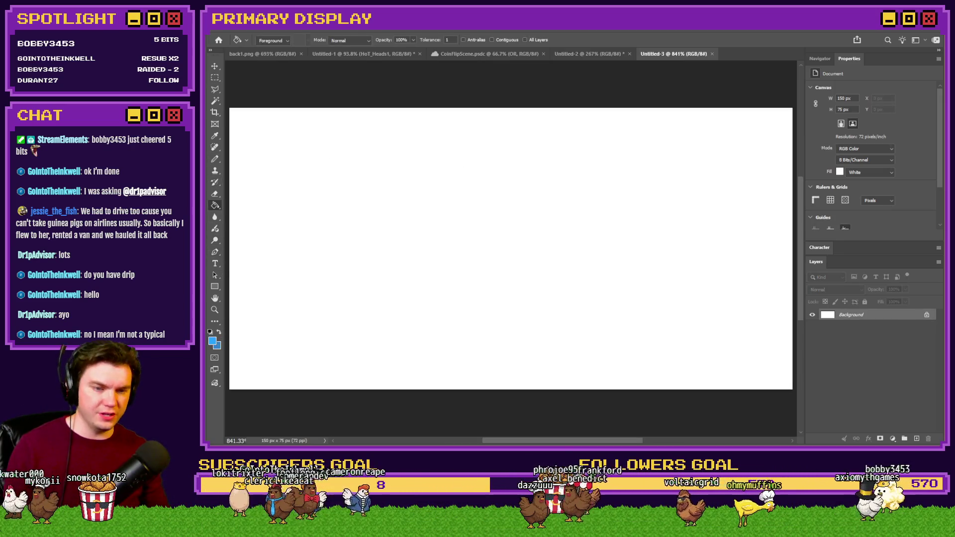
{"action": "left_click", "coordinate": [916, 438]}
{"action": "left_click", "coordinate": [906, 327]}
{"action": "key", "text": "Delete"}
{"action": "key", "text": "i"}
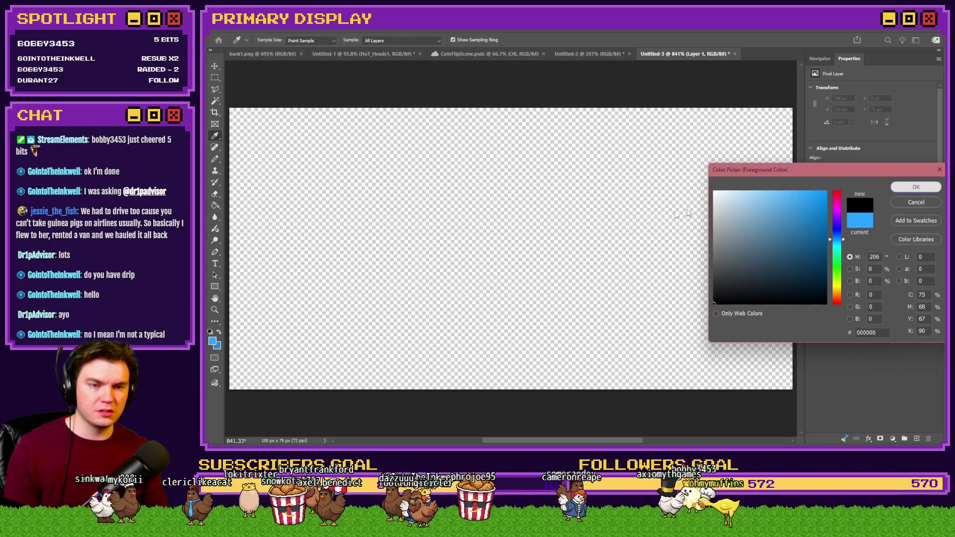
{"action": "left_click", "coordinate": [916, 187]}
{"action": "left_click", "coordinate": [314, 162]}
- Take the Pencil with grey 7a7a7a as foreground colour and add an empty Layer 2
{"action": "key", "text": "b"}
{"action": "left_click", "coordinate": [219, 332]}
{"action": "left_click", "coordinate": [212, 341]}
{"action": "type", "text": "7a7a7a"}
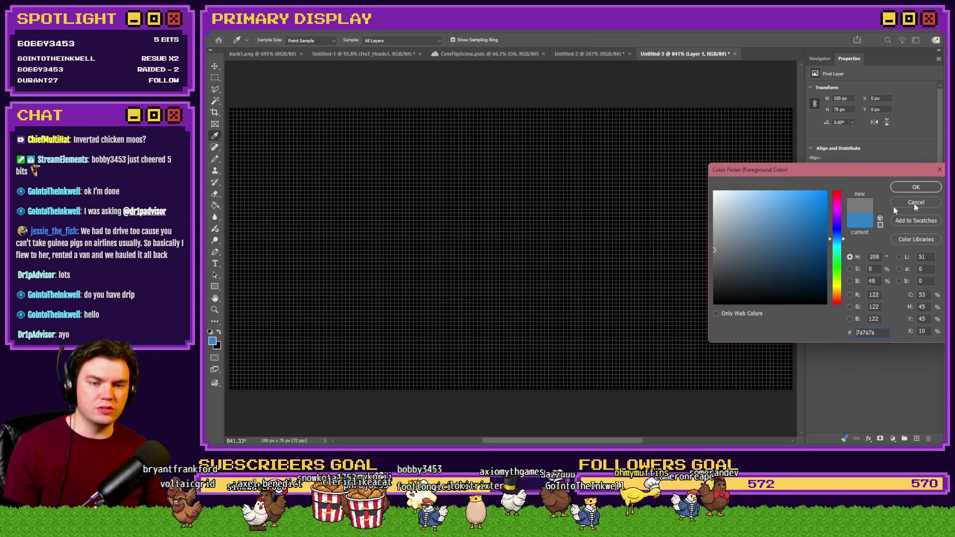
{"action": "key", "text": "Return"}
{"action": "left_click", "coordinate": [917, 439]}
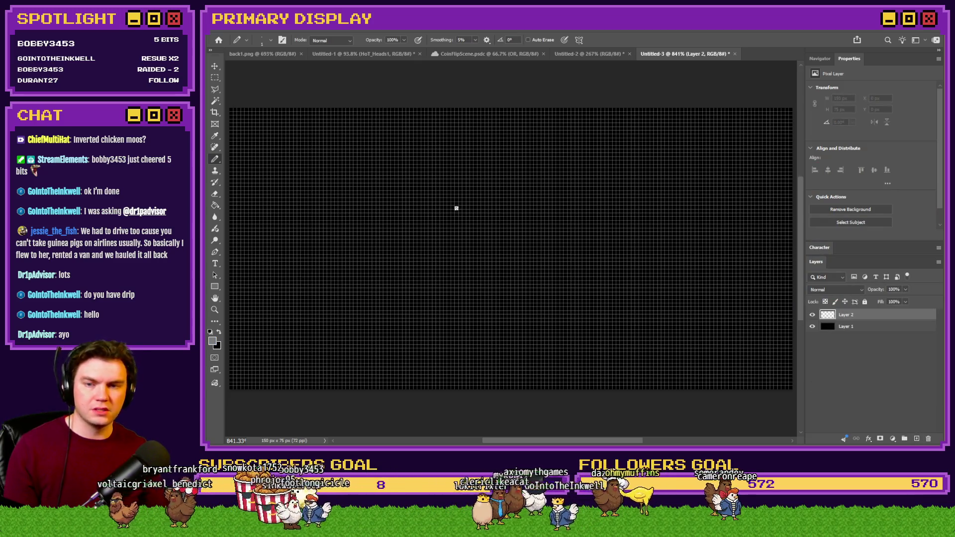
- Pencil the back wall outline, the wall edges, the floor and ceiling diagonals and a doorway
{"action": "mouse_move", "coordinate": [378, 128]}
{"action": "left_mouse_down"}
{"action": "mouse_move", "coordinate": [467, 240]}
{"action": "mouse_move", "coordinate": [624, 132]}
{"action": "mouse_move", "coordinate": [378, 131]}
{"action": "mouse_move", "coordinate": [237, 96]}
{"action": "left_mouse_up"}
{"action": "left_click_drag", "start_coordinate": [360, 251], "coordinate": [242, 366]}
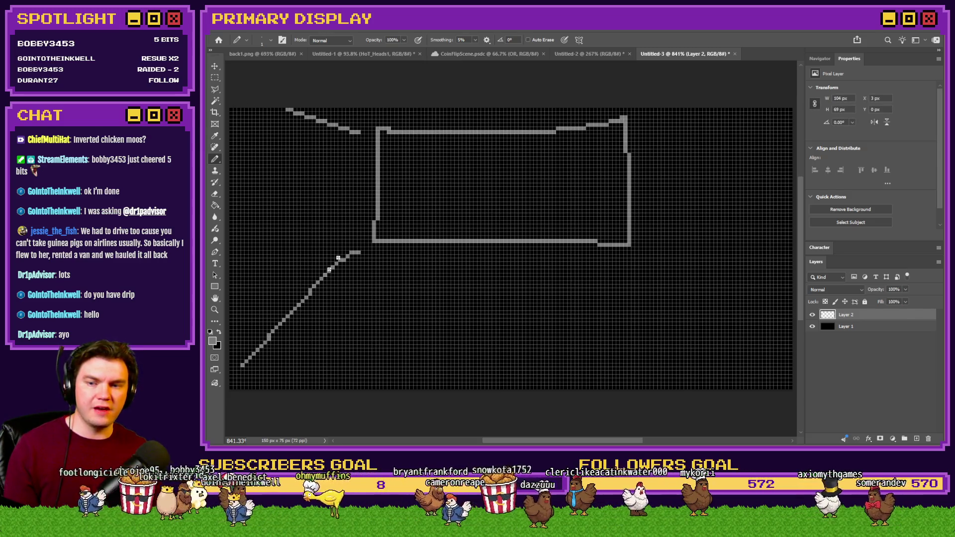
{"action": "left_click_drag", "start_coordinate": [359, 133], "coordinate": [348, 247]}
{"action": "mouse_move", "coordinate": [644, 124]}
{"action": "left_mouse_down"}
{"action": "mouse_move", "coordinate": [642, 227]}
{"action": "mouse_move", "coordinate": [701, 108]}
{"action": "left_mouse_up"}
{"action": "left_click_drag", "start_coordinate": [641, 216], "coordinate": [791, 323]}
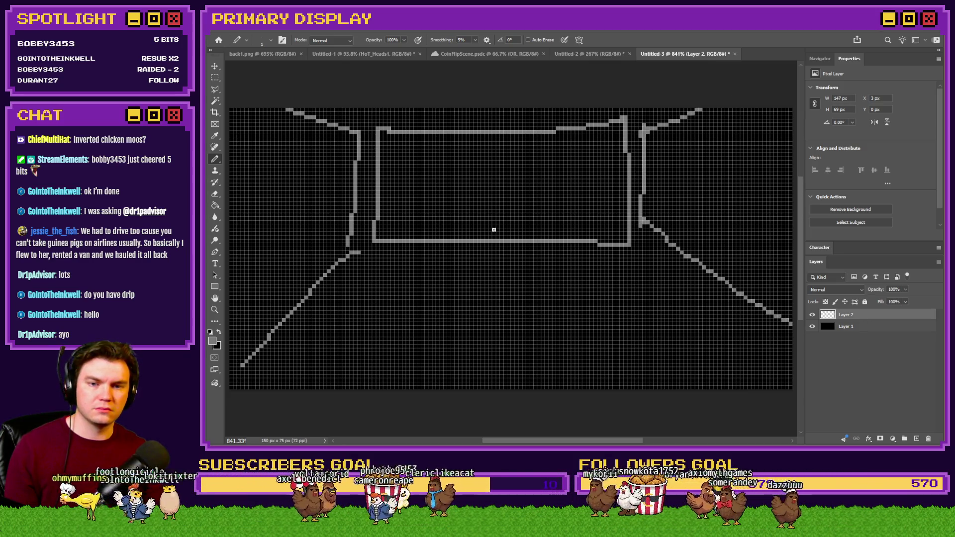
{"action": "mouse_move", "coordinate": [523, 238]}
{"action": "left_mouse_down"}
{"action": "mouse_move", "coordinate": [522, 162]}
{"action": "mouse_move", "coordinate": [472, 238]}
{"action": "left_mouse_up"}
- Outline slanted panels on both side walls, then draw a small circle and undo it
{"action": "left_click_drag", "start_coordinate": [314, 183], "coordinate": [310, 287]}
{"action": "mouse_move", "coordinate": [314, 183]}
{"action": "left_mouse_down"}
{"action": "mouse_move", "coordinate": [269, 167]}
{"action": "mouse_move", "coordinate": [283, 314]}
{"action": "left_mouse_up"}
{"action": "mouse_move", "coordinate": [697, 257]}
{"action": "left_mouse_down"}
{"action": "mouse_move", "coordinate": [700, 188]}
{"action": "mouse_move", "coordinate": [745, 281]}
{"action": "mouse_move", "coordinate": [741, 298]}
{"action": "left_mouse_up"}
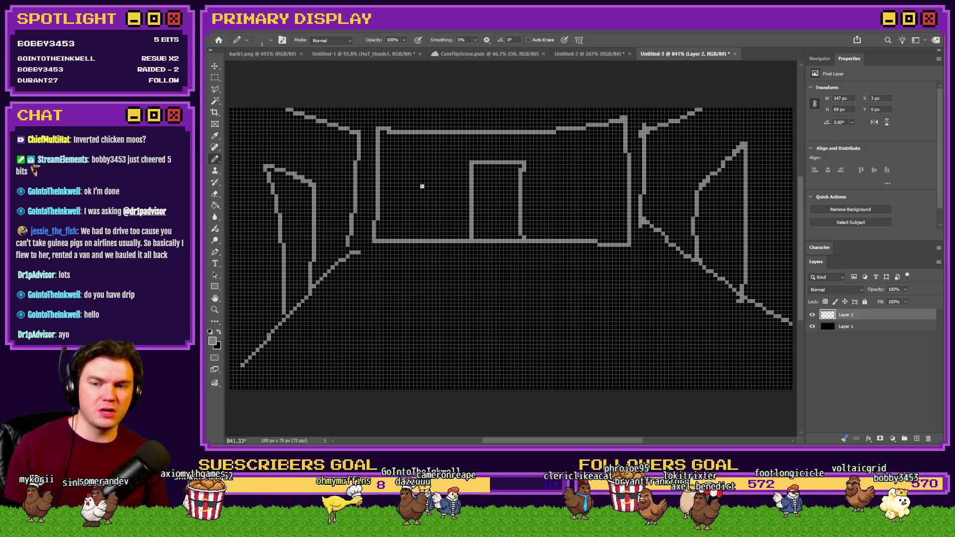
{"action": "mouse_move", "coordinate": [413, 151]}
{"action": "left_mouse_down"}
{"action": "mouse_move", "coordinate": [422, 166]}
{"action": "mouse_move", "coordinate": [425, 150]}
{"action": "left_mouse_up"}
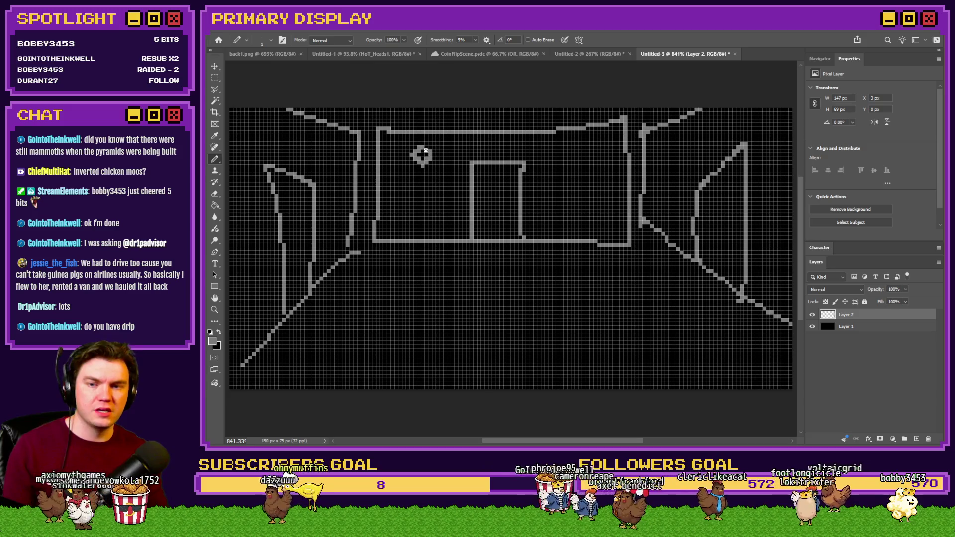
{"action": "key", "text": "ctrl+z"}
- Choose muted pink 9d606d and pencil a ring on the back wall
{"action": "left_click", "coordinate": [213, 342]}
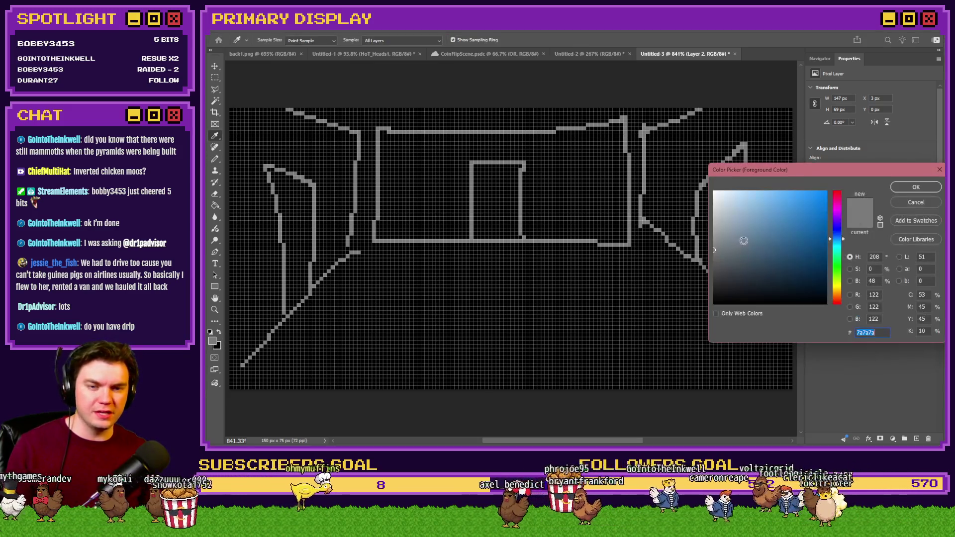
{"action": "left_click_drag", "start_coordinate": [837, 219], "coordinate": [837, 194]}
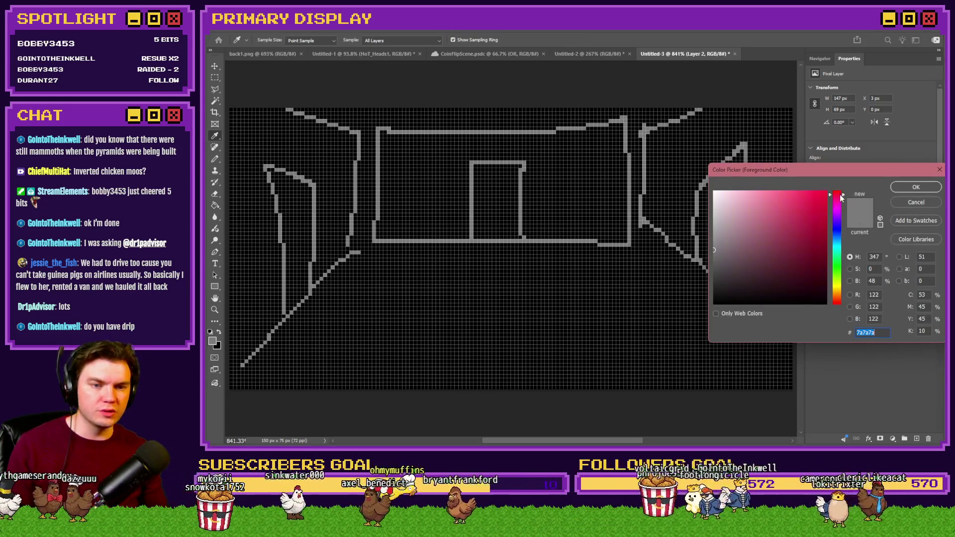
{"action": "left_click", "coordinate": [757, 235]}
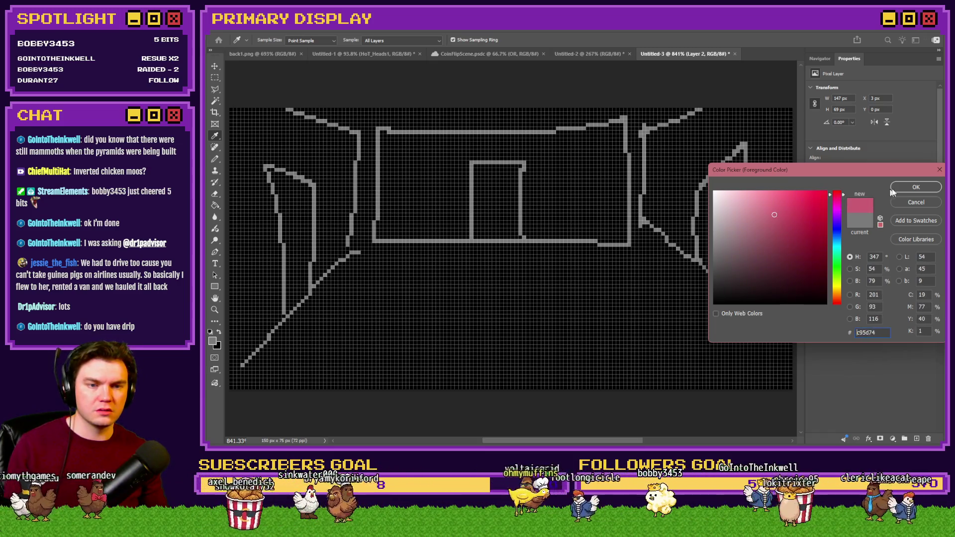
{"action": "left_click", "coordinate": [916, 187]}
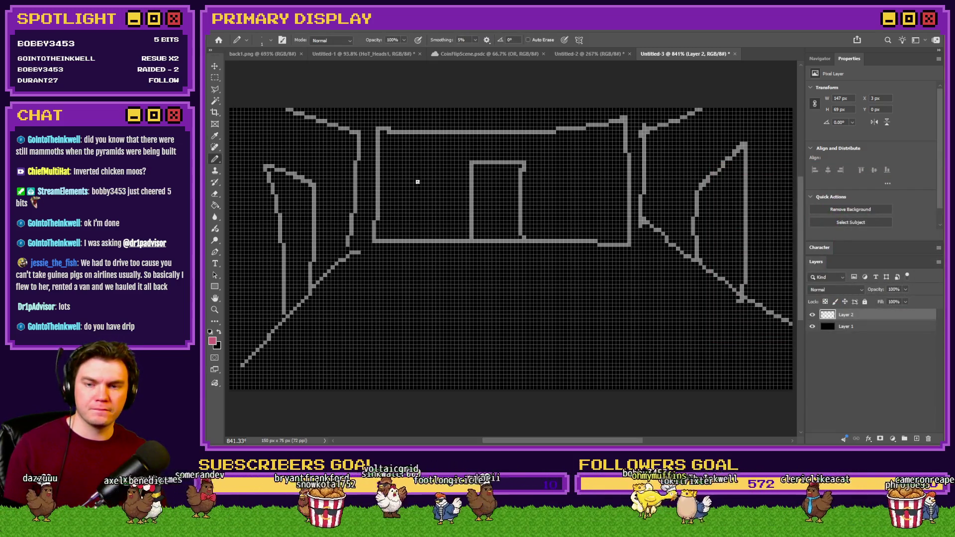
{"action": "mouse_move", "coordinate": [426, 154]}
{"action": "left_mouse_down"}
{"action": "mouse_move", "coordinate": [411, 171]}
{"action": "mouse_move", "coordinate": [437, 174]}
{"action": "mouse_move", "coordinate": [421, 156]}
{"action": "left_mouse_up"}
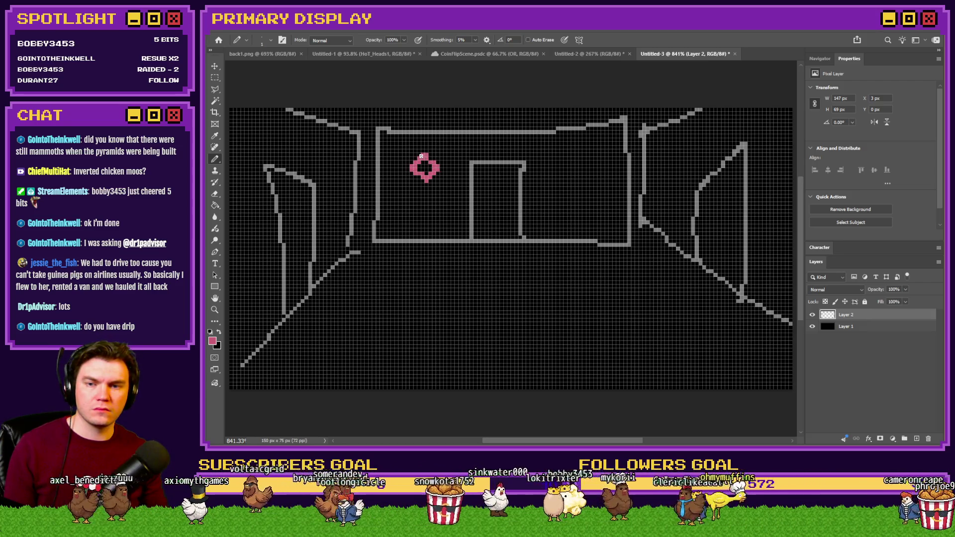
- Return to grey 777777 and draw glyph marks under the ring, plus a bottom outline with dashes and an arrow
{"action": "left_click", "coordinate": [219, 331]}
{"action": "left_click", "coordinate": [212, 341]}
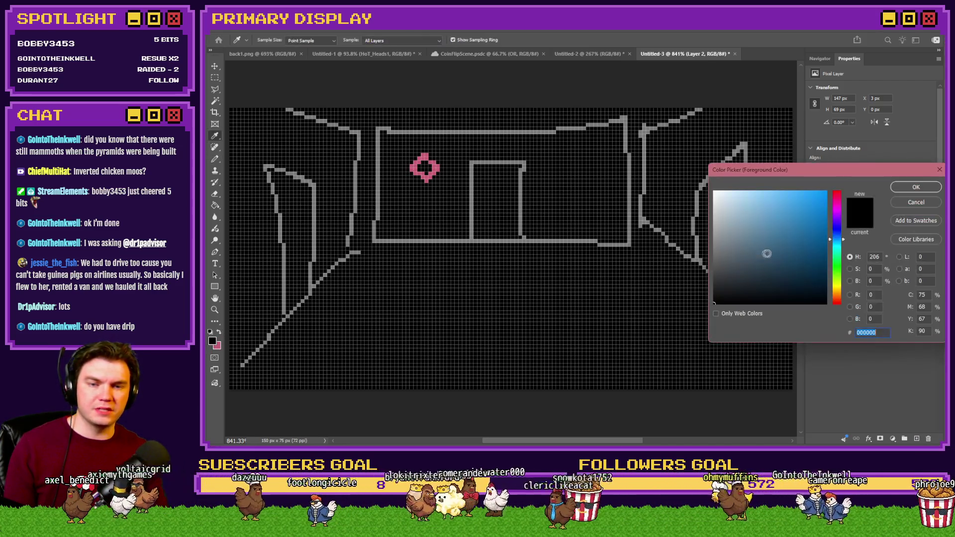
{"action": "left_click", "coordinate": [690, 251]}
{"action": "left_click", "coordinate": [916, 187]}
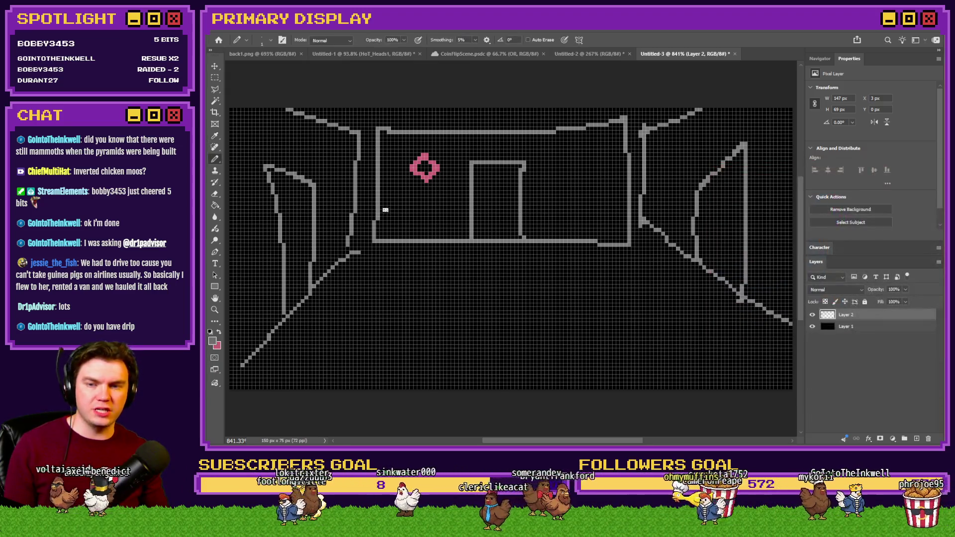
{"action": "mouse_move", "coordinate": [398, 199]}
{"action": "left_mouse_down"}
{"action": "mouse_move", "coordinate": [441, 196]}
{"action": "mouse_move", "coordinate": [416, 216]}
{"action": "mouse_move", "coordinate": [443, 219]}
{"action": "left_mouse_up"}
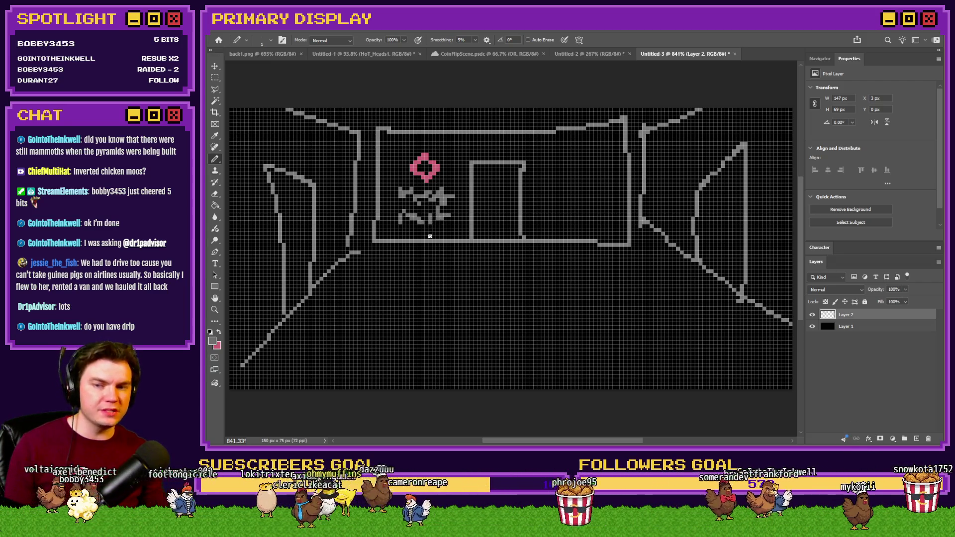
{"action": "mouse_move", "coordinate": [697, 341]}
{"action": "left_mouse_down"}
{"action": "mouse_move", "coordinate": [366, 340]}
{"action": "mouse_move", "coordinate": [358, 388]}
{"action": "mouse_move", "coordinate": [698, 379]}
{"action": "left_mouse_up"}
{"action": "mouse_move", "coordinate": [421, 374]}
{"action": "left_mouse_down"}
{"action": "mouse_move", "coordinate": [499, 371]}
{"action": "mouse_move", "coordinate": [626, 387]}
{"action": "left_mouse_up"}
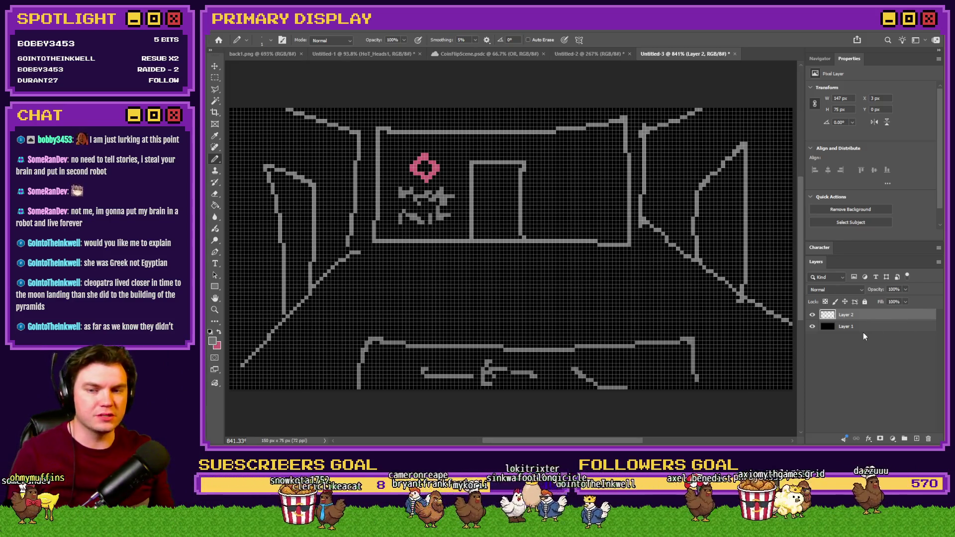
- Hide Layer 2, add an empty Layer 3 on top and turn off the pixel grid
{"action": "left_click", "coordinate": [812, 314]}
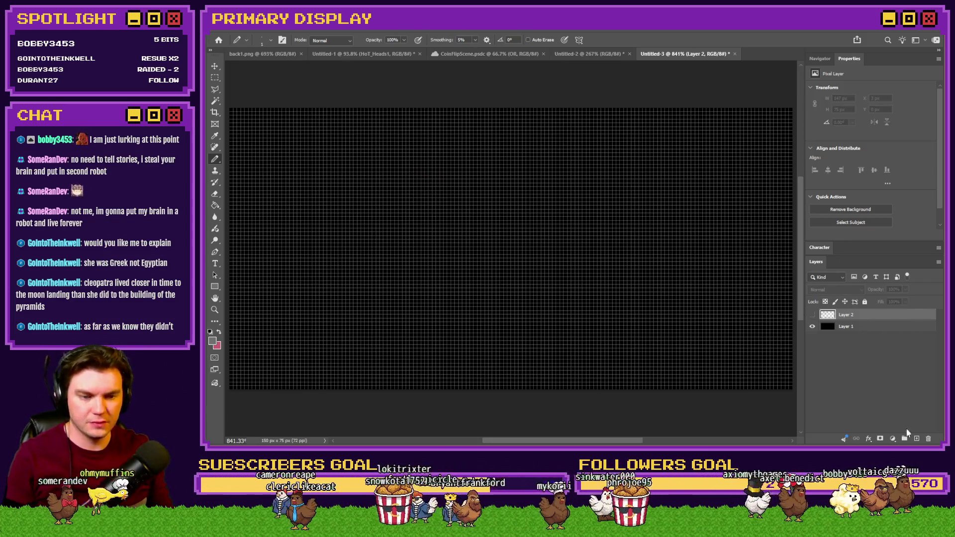
{"action": "left_click", "coordinate": [917, 439]}
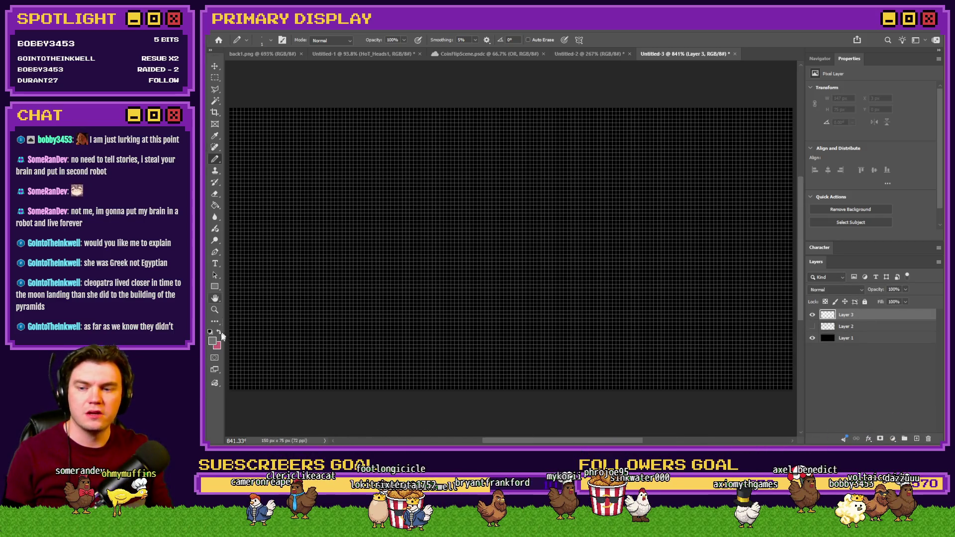
{"action": "key", "text": "ctrl+apostrophe"}
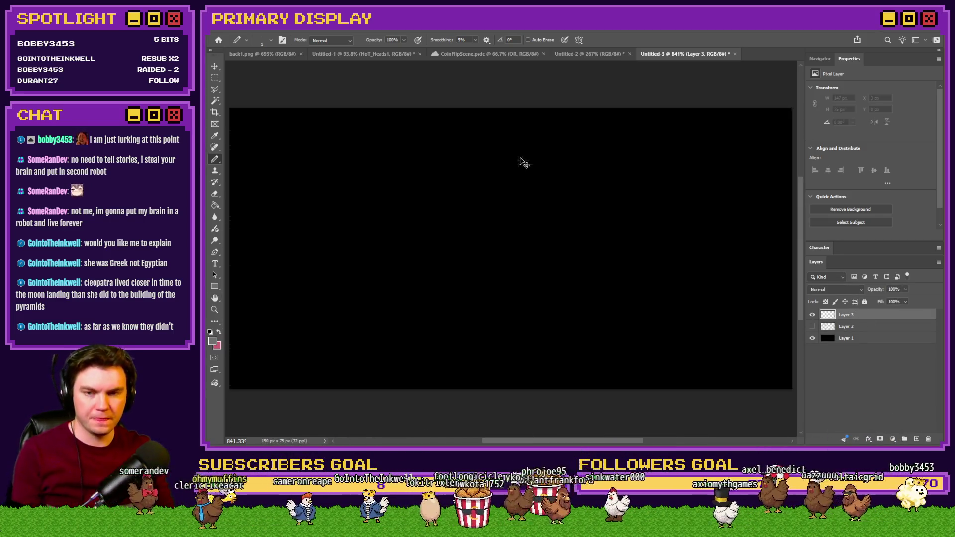
- On Layer 3, draw a grey box outline with four more row outlines stacked below it
{"action": "mouse_move", "coordinate": [583, 139]}
{"action": "left_mouse_down"}
{"action": "mouse_move", "coordinate": [444, 142]}
{"action": "mouse_move", "coordinate": [409, 172]}
{"action": "mouse_move", "coordinate": [589, 177]}
{"action": "mouse_move", "coordinate": [565, 140]}
{"action": "left_mouse_up"}
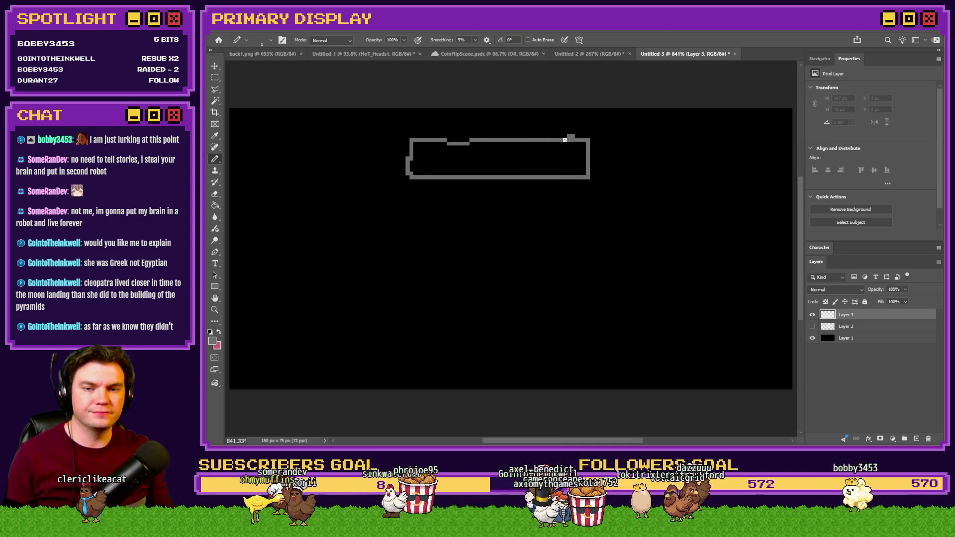
{"action": "mouse_move", "coordinate": [410, 180]}
{"action": "left_mouse_down"}
{"action": "mouse_move", "coordinate": [408, 214]}
{"action": "mouse_move", "coordinate": [551, 215]}
{"action": "mouse_move", "coordinate": [588, 179]}
{"action": "left_mouse_up"}
{"action": "mouse_move", "coordinate": [412, 222]}
{"action": "left_mouse_down"}
{"action": "mouse_move", "coordinate": [407, 253]}
{"action": "mouse_move", "coordinate": [574, 252]}
{"action": "mouse_move", "coordinate": [589, 217]}
{"action": "left_mouse_up"}
{"action": "mouse_move", "coordinate": [409, 260]}
{"action": "left_mouse_down"}
{"action": "mouse_move", "coordinate": [407, 284]}
{"action": "mouse_move", "coordinate": [588, 283]}
{"action": "mouse_move", "coordinate": [589, 256]}
{"action": "left_mouse_up"}
{"action": "mouse_move", "coordinate": [408, 292]}
{"action": "left_mouse_down"}
{"action": "mouse_move", "coordinate": [430, 334]}
{"action": "mouse_move", "coordinate": [582, 332]}
{"action": "mouse_move", "coordinate": [589, 287]}
{"action": "left_mouse_up"}
- Add four vertical column dividers through the rows and a grey title scribble above the grid
{"action": "left_click_drag", "start_coordinate": [456, 145], "coordinate": [453, 324]}
{"action": "left_click_drag", "start_coordinate": [489, 144], "coordinate": [486, 347]}
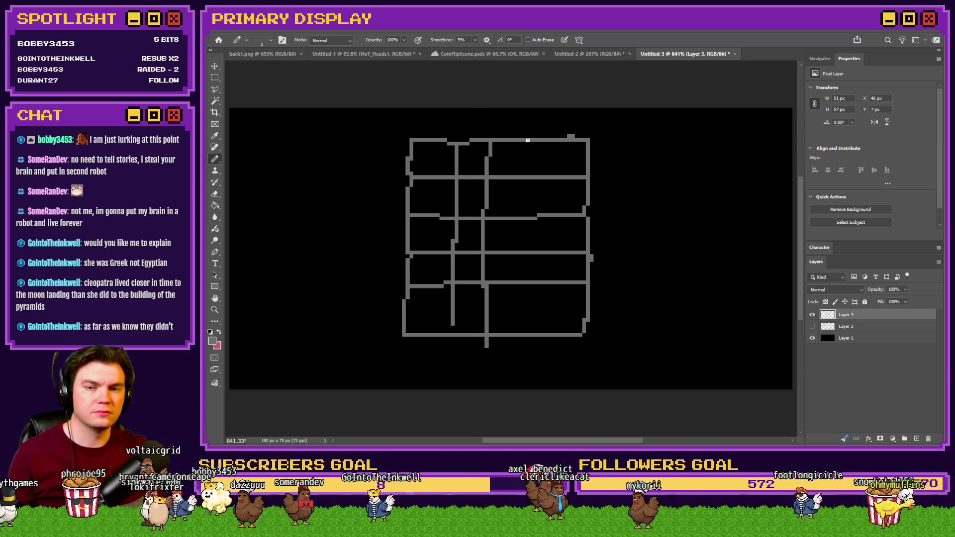
{"action": "left_click_drag", "start_coordinate": [528, 142], "coordinate": [517, 346]}
{"action": "left_click_drag", "start_coordinate": [555, 141], "coordinate": [550, 324]}
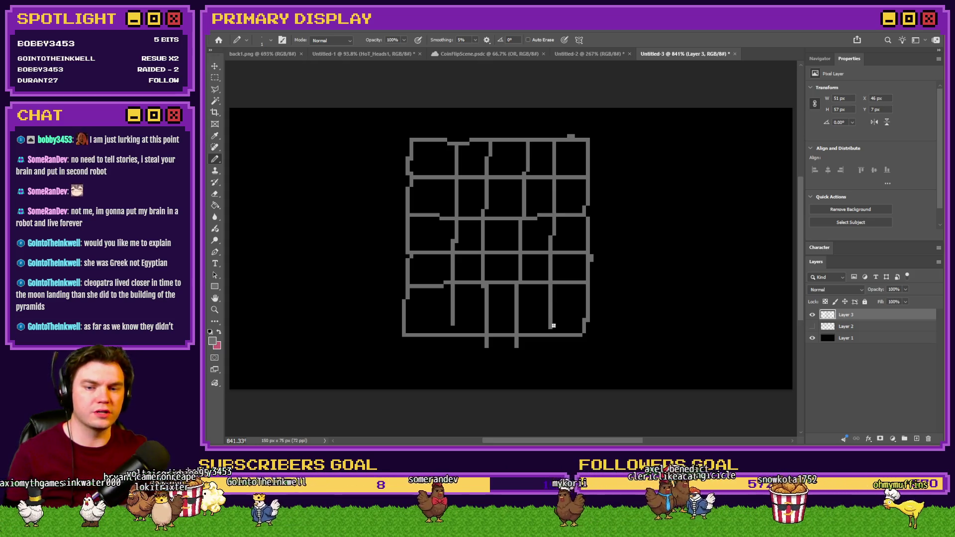
{"action": "mouse_move", "coordinate": [468, 113]}
{"action": "left_mouse_down"}
{"action": "mouse_move", "coordinate": [523, 127]}
{"action": "mouse_move", "coordinate": [511, 123]}
{"action": "mouse_move", "coordinate": [564, 118]}
{"action": "left_mouse_up"}
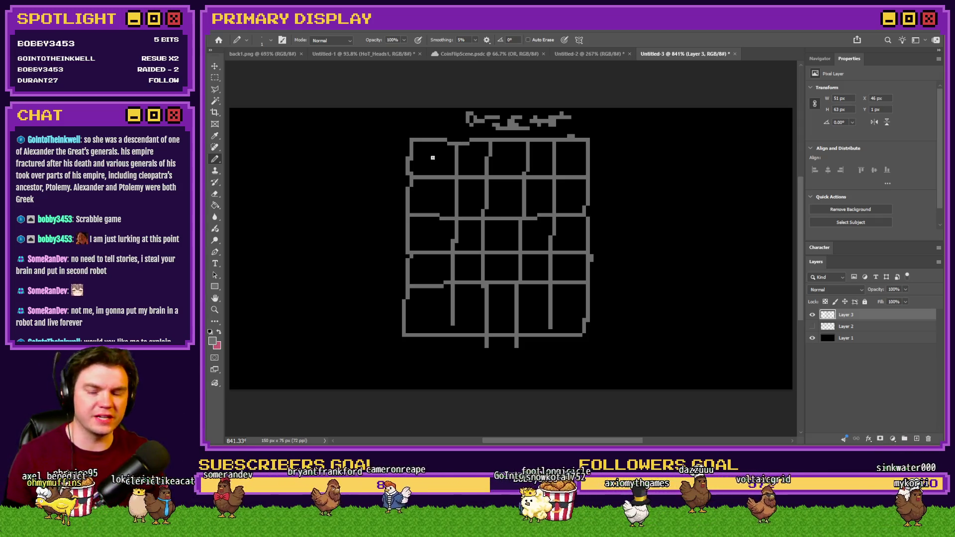
- Pick a lighter grey, pencil a small glyph in the top-left cell and undo a stray pixel
{"action": "left_click", "coordinate": [213, 342]}
{"action": "left_click", "coordinate": [714, 227]}
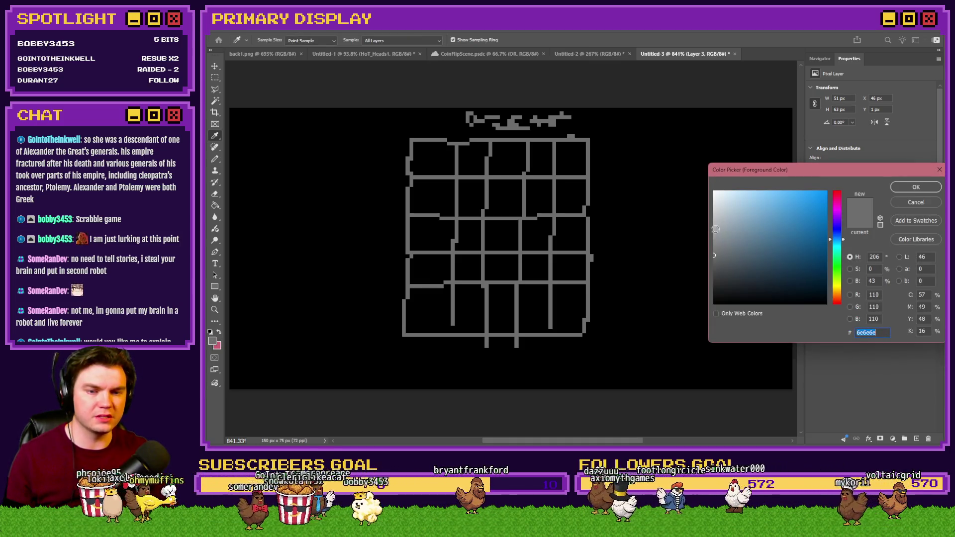
{"action": "key", "text": "Return"}
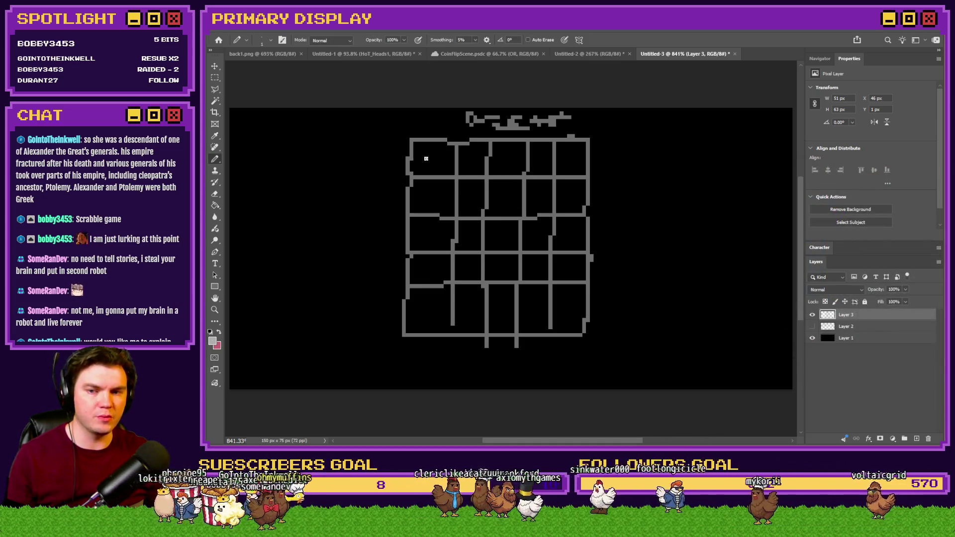
{"action": "mouse_move", "coordinate": [429, 160]}
{"action": "left_mouse_down"}
{"action": "mouse_move", "coordinate": [466, 166]}
{"action": "mouse_move", "coordinate": [467, 154]}
{"action": "left_mouse_up"}
{"action": "left_click", "coordinate": [253, 328]}
{"action": "key", "text": "ctrl+z"}
- Switch to bright green and draw a C in the third cell
{"action": "left_click", "coordinate": [212, 342]}
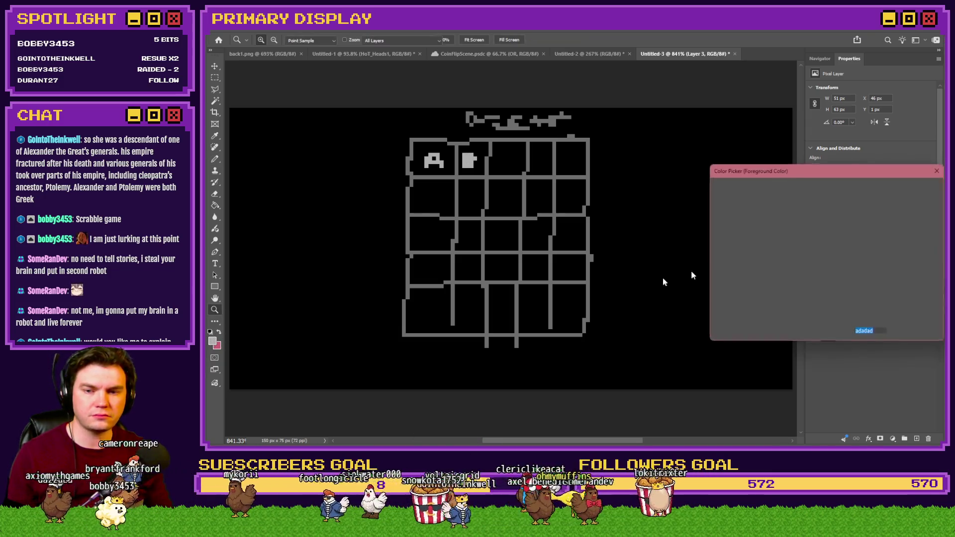
{"action": "left_click", "coordinate": [837, 263]}
{"action": "left_click", "coordinate": [785, 205]}
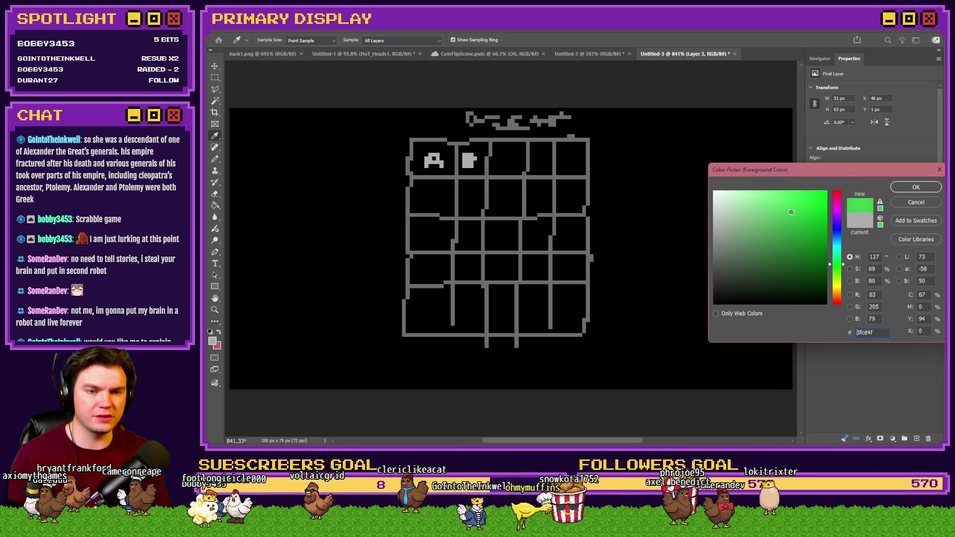
{"action": "left_click", "coordinate": [915, 187]}
{"action": "key", "text": "z"}
{"action": "key", "text": "b"}
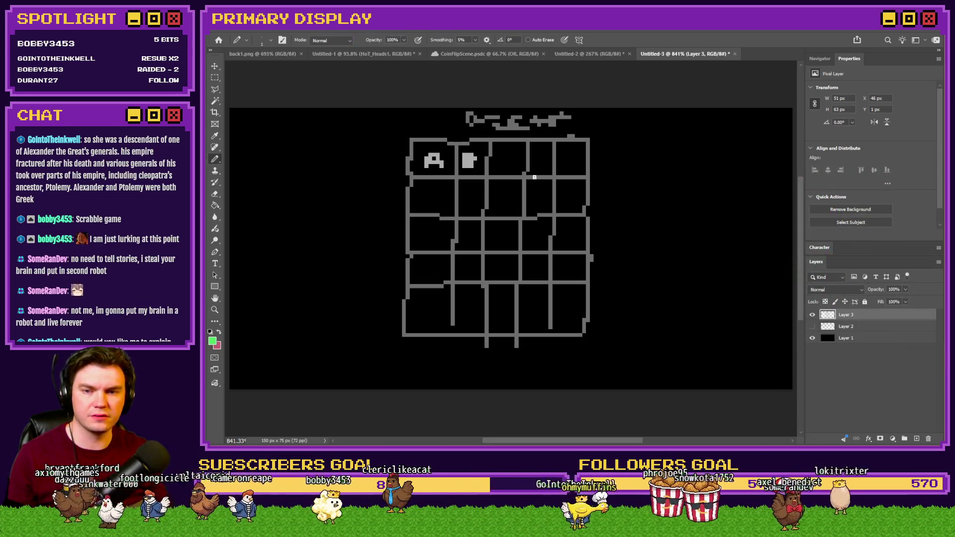
{"action": "mouse_move", "coordinate": [513, 152]}
{"action": "left_mouse_down"}
{"action": "mouse_move", "coordinate": [497, 161]}
{"action": "mouse_move", "coordinate": [515, 168]}
{"action": "left_mouse_up"}
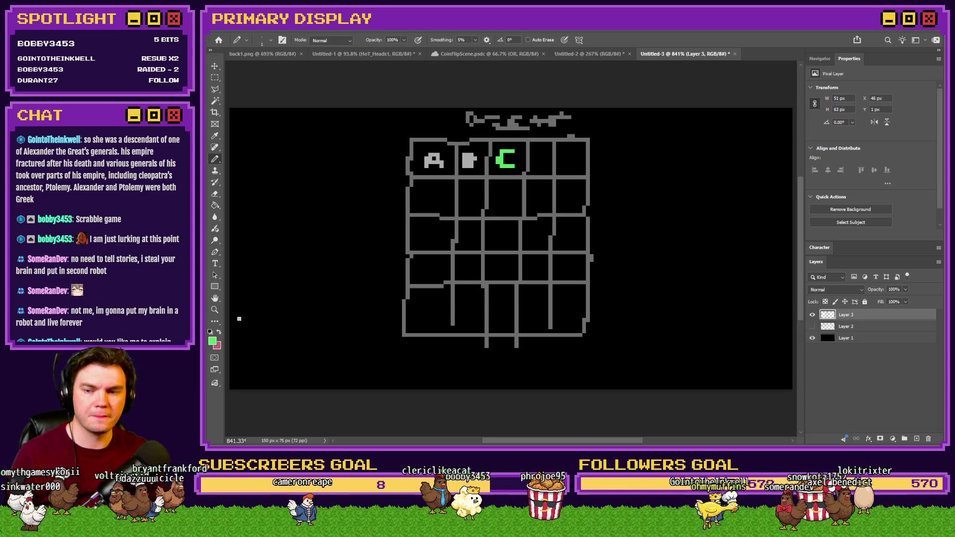
- Draw a pink D in the fourth cell and an orange E in the top-right cell, then undo the letters
{"action": "left_click", "coordinate": [212, 342]}
{"action": "left_click", "coordinate": [837, 201]}
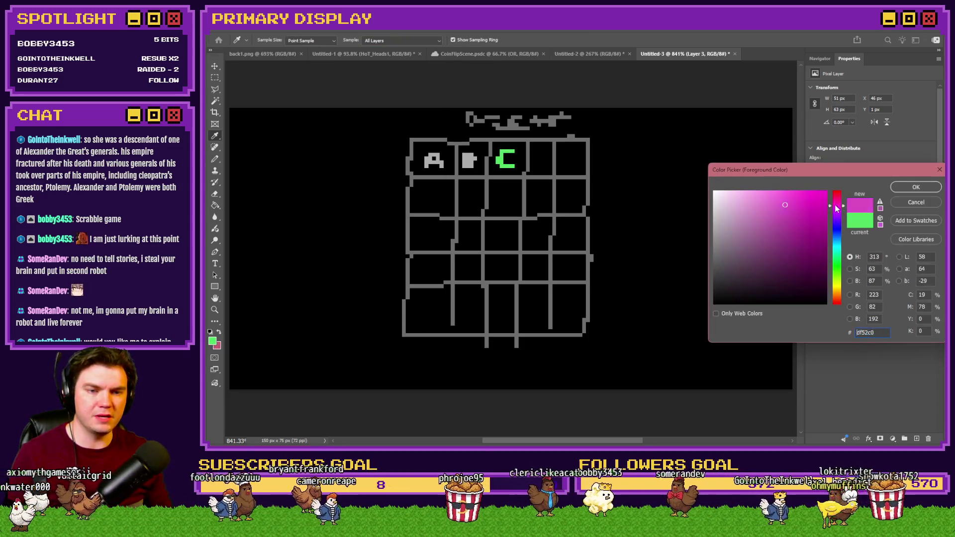
{"action": "key", "text": "Return"}
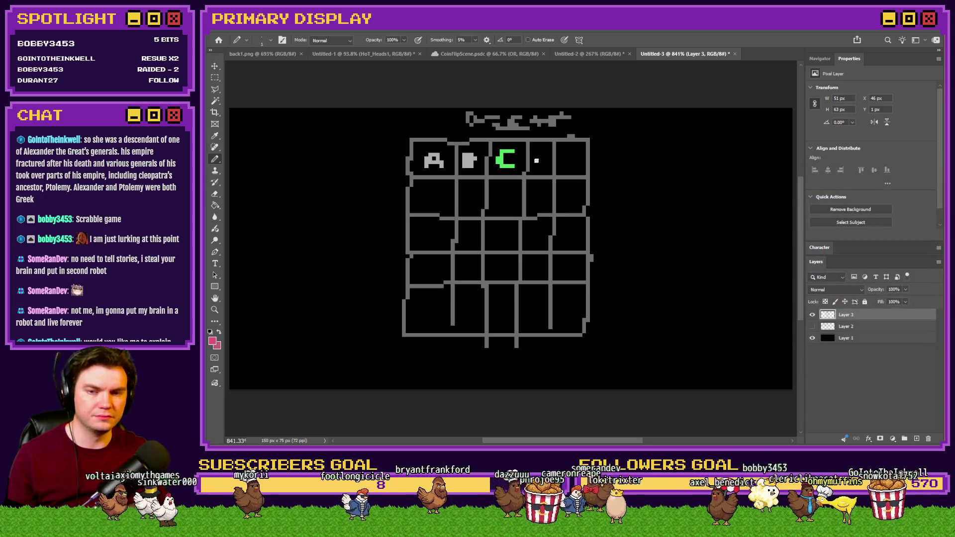
{"action": "mouse_move", "coordinate": [536, 154]}
{"action": "left_mouse_down"}
{"action": "mouse_move", "coordinate": [546, 167]}
{"action": "mouse_move", "coordinate": [529, 171]}
{"action": "left_mouse_up"}
{"action": "left_click", "coordinate": [213, 342]}
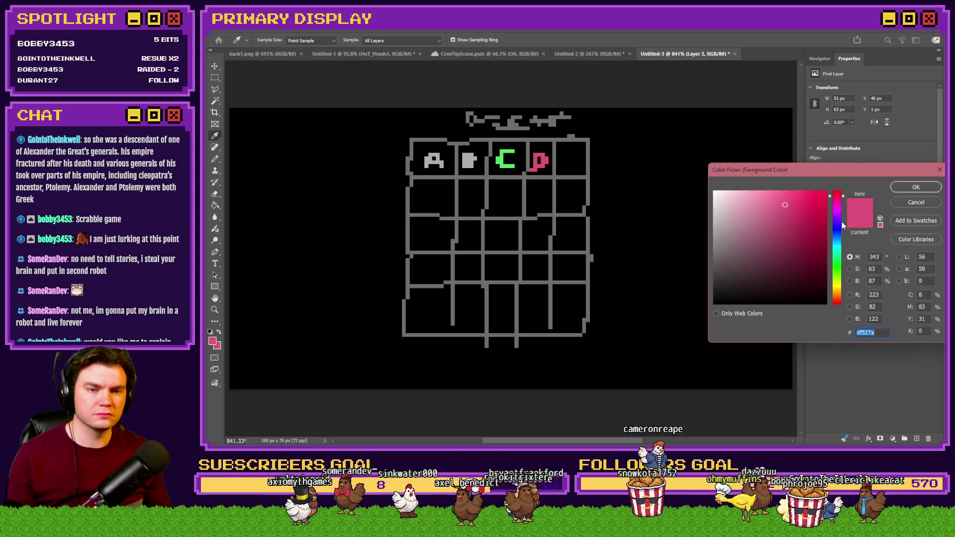
{"action": "left_click", "coordinate": [840, 298]}
{"action": "left_click", "coordinate": [916, 187]}
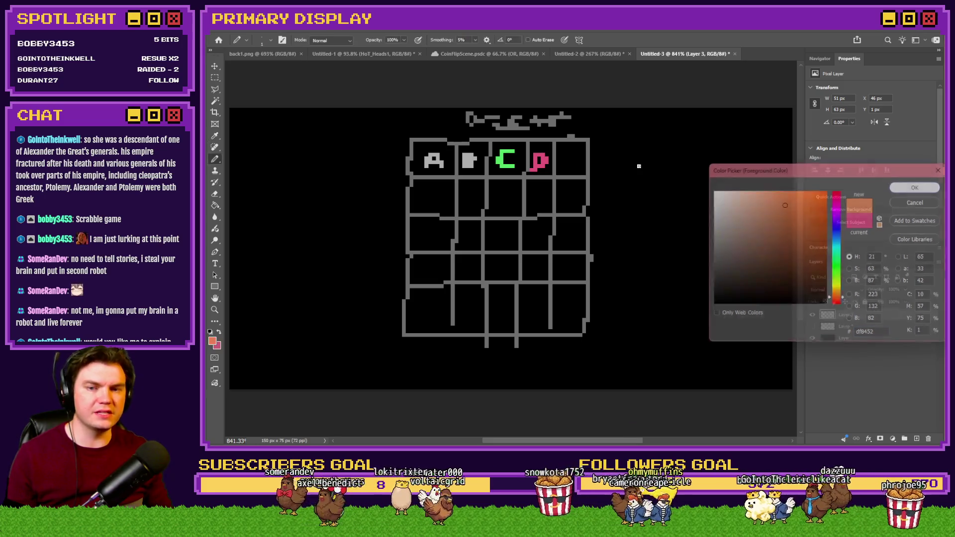
{"action": "key", "text": "b"}
{"action": "mouse_move", "coordinate": [576, 153]}
{"action": "left_mouse_down"}
{"action": "mouse_move", "coordinate": [562, 152]}
{"action": "mouse_move", "coordinate": [580, 166]}
{"action": "mouse_move", "coordinate": [573, 160]}
{"action": "left_mouse_up"}
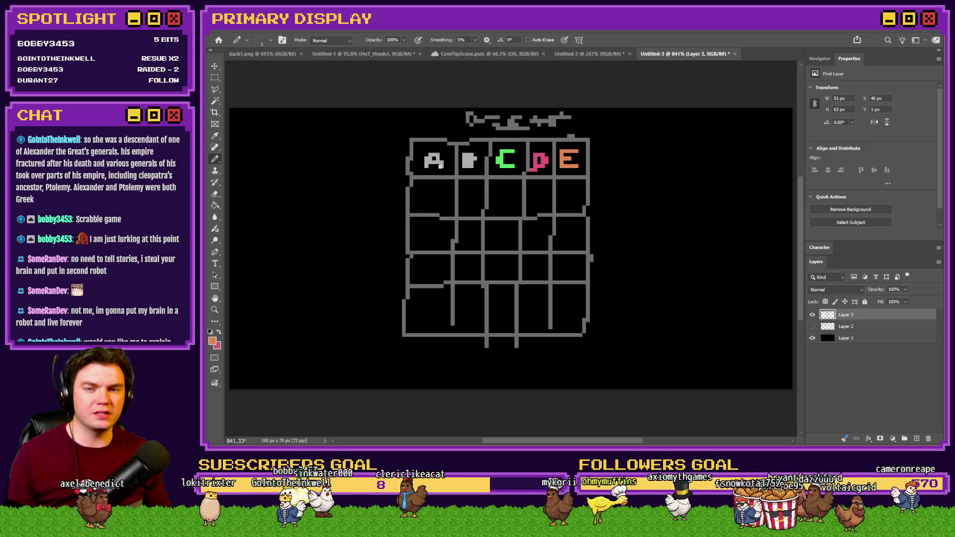
{"action": "key", "text": "ctrl+z"}
{"action": "key", "text": "ctrl+z"}
{"action": "key", "text": "ctrl+z"}
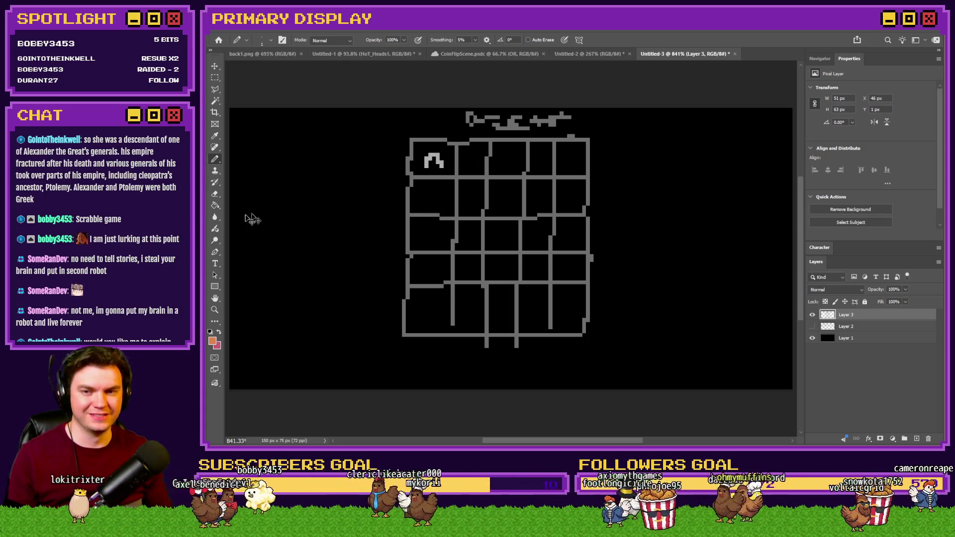
- Choose green and pencil an A in the top-left grid cell
{"action": "left_click", "coordinate": [212, 341]}
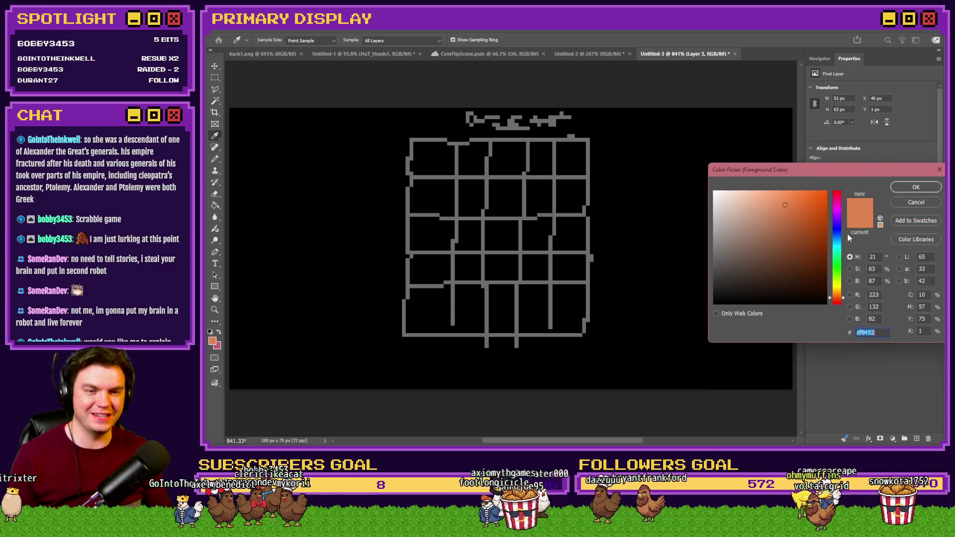
{"action": "left_click", "coordinate": [837, 260]}
{"action": "left_click", "coordinate": [837, 267]}
{"action": "left_click", "coordinate": [789, 216]}
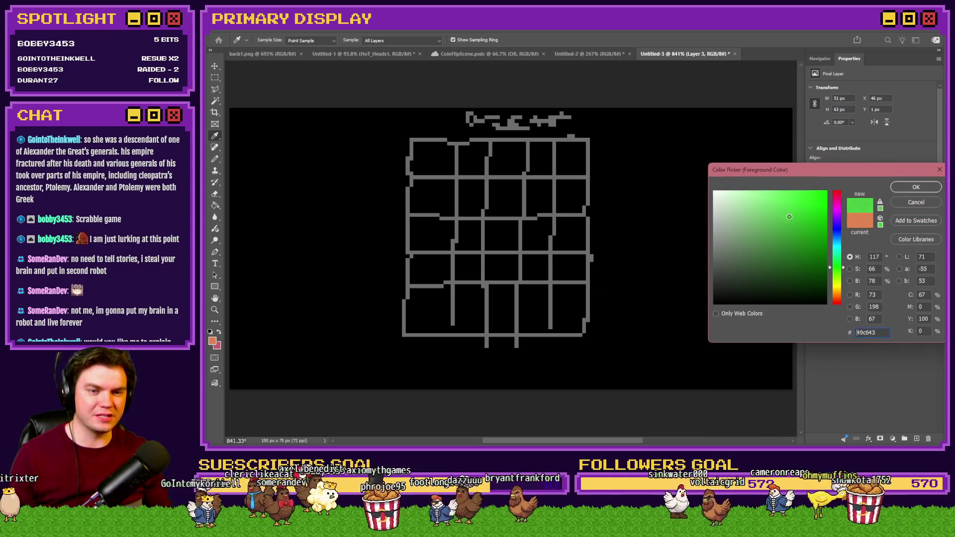
{"action": "left_click", "coordinate": [917, 188]}
{"action": "mouse_move", "coordinate": [422, 169]}
{"action": "left_mouse_down"}
{"action": "mouse_move", "coordinate": [445, 158]}
{"action": "mouse_move", "coordinate": [451, 171]}
{"action": "left_mouse_up"}
{"action": "left_click_drag", "start_coordinate": [424, 164], "coordinate": [444, 163]}
- Draw a red B in the second cell and an orange C in the third, then hide Layer 3
{"action": "left_click", "coordinate": [213, 341]}
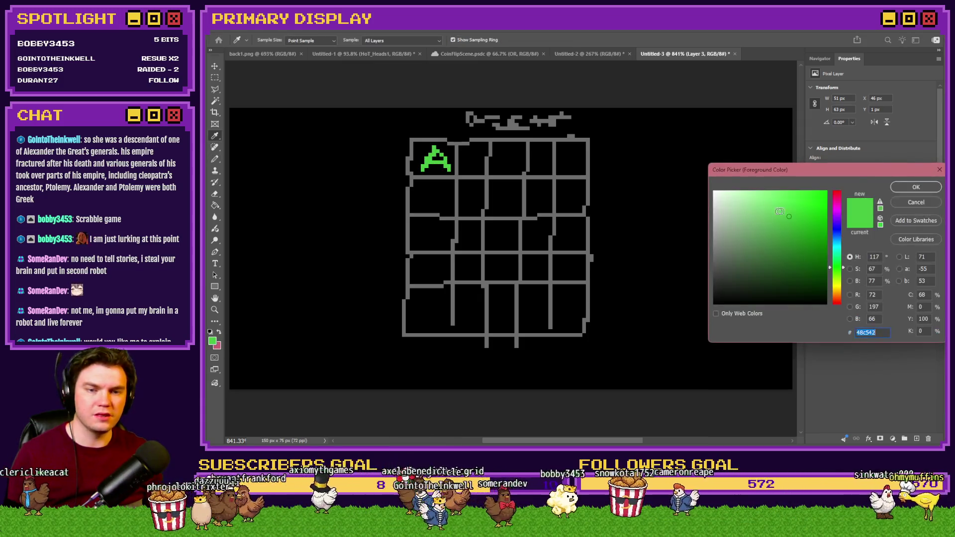
{"action": "left_click", "coordinate": [838, 206]}
{"action": "left_click", "coordinate": [916, 187]}
{"action": "mouse_move", "coordinate": [465, 154]}
{"action": "left_mouse_down"}
{"action": "mouse_move", "coordinate": [465, 169]}
{"action": "mouse_move", "coordinate": [475, 164]}
{"action": "mouse_move", "coordinate": [464, 150]}
{"action": "left_mouse_up"}
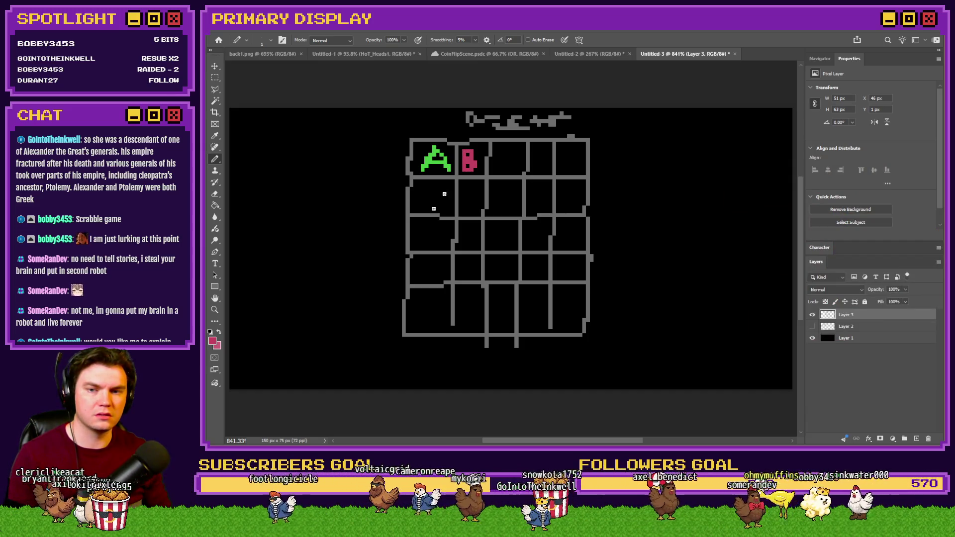
{"action": "left_click", "coordinate": [213, 341]}
{"action": "left_click_drag", "start_coordinate": [838, 286], "coordinate": [838, 299]}
{"action": "left_click", "coordinate": [915, 189]}
{"action": "mouse_move", "coordinate": [517, 152]}
{"action": "left_mouse_down"}
{"action": "mouse_move", "coordinate": [504, 152]}
{"action": "mouse_move", "coordinate": [515, 166]}
{"action": "left_mouse_up"}
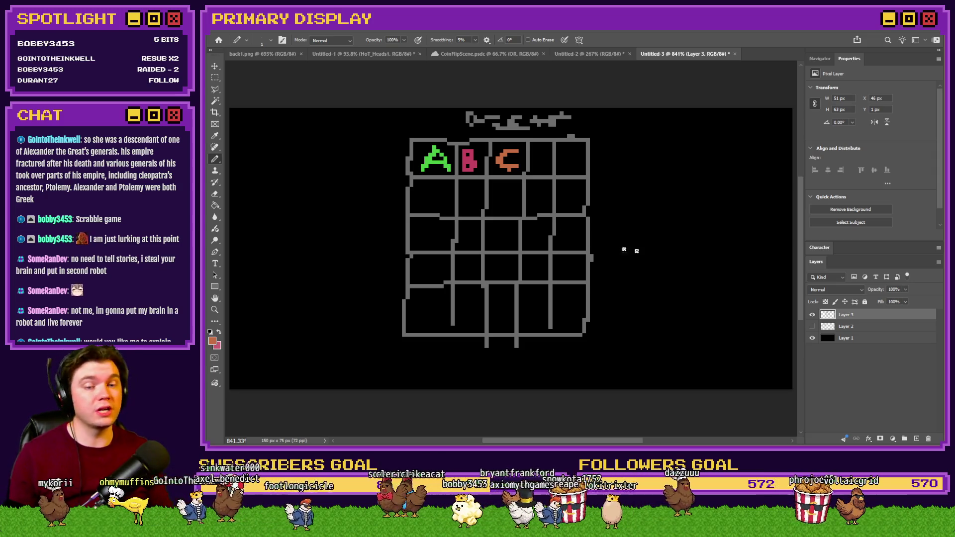
{"action": "left_click", "coordinate": [813, 314]}
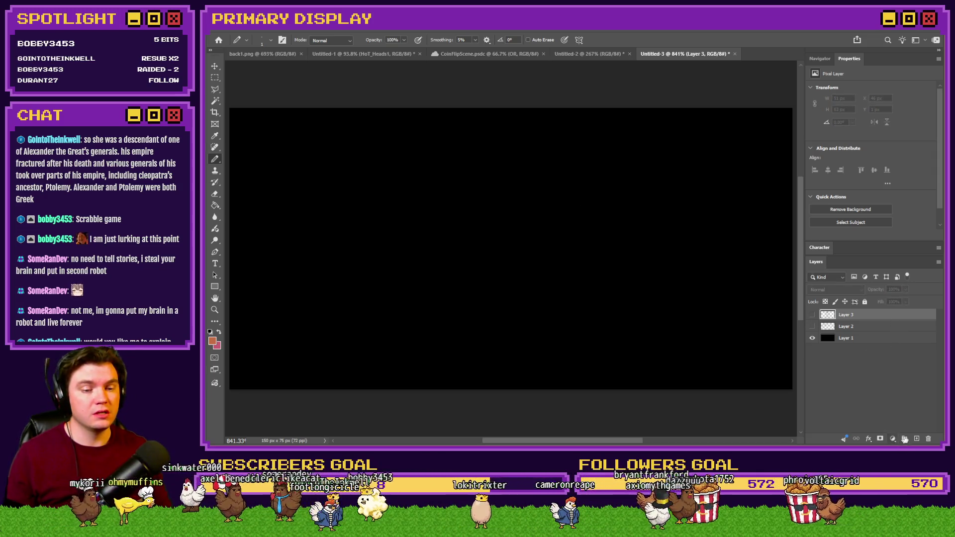
- Add an empty Layer 4, draw and undo two orange test strokes, then show Layer 3 again
{"action": "left_click", "coordinate": [916, 438]}
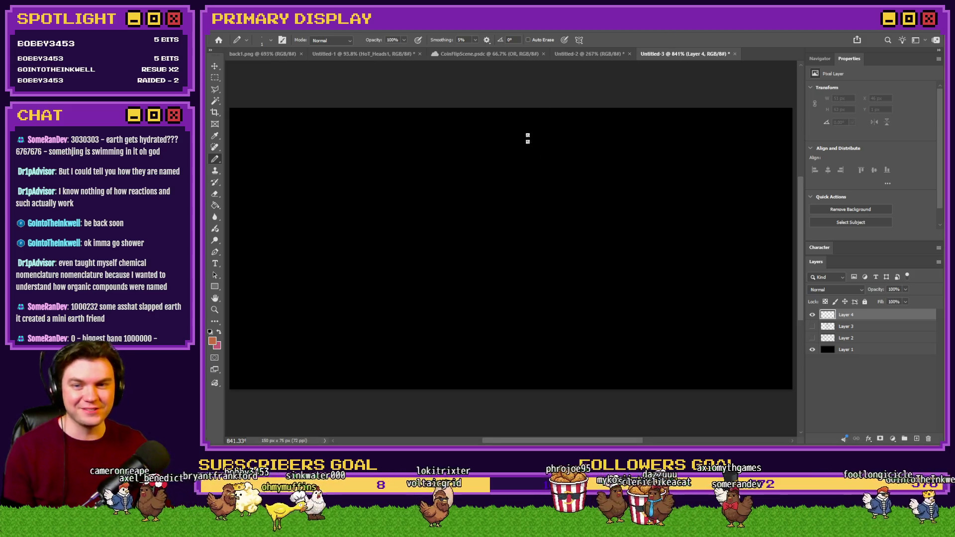
{"action": "left_click_drag", "start_coordinate": [337, 247], "coordinate": [456, 207]}
{"action": "key", "text": "ctrl+z"}
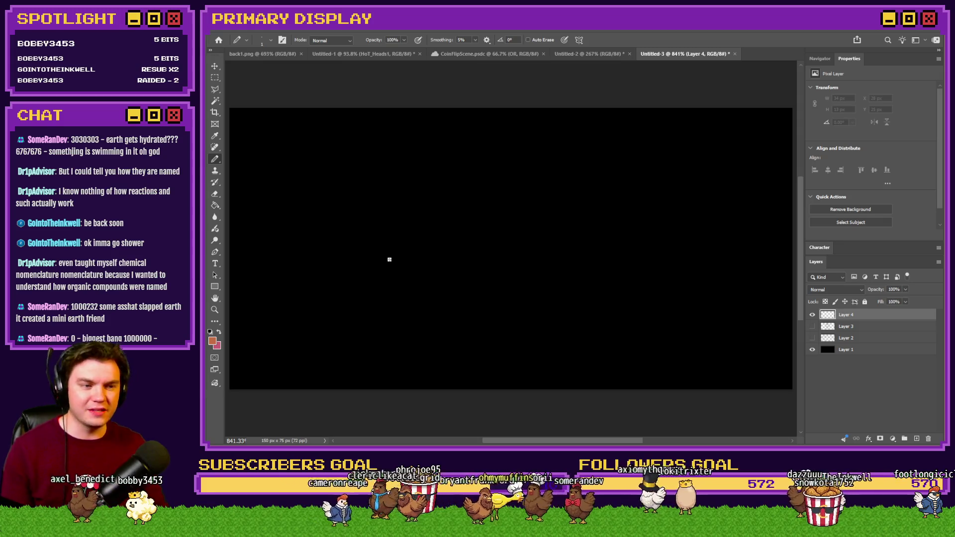
{"action": "mouse_move", "coordinate": [434, 224]}
{"action": "left_mouse_down"}
{"action": "mouse_move", "coordinate": [488, 221]}
{"action": "mouse_move", "coordinate": [463, 226]}
{"action": "left_mouse_up"}
{"action": "key", "text": "ctrl+z"}
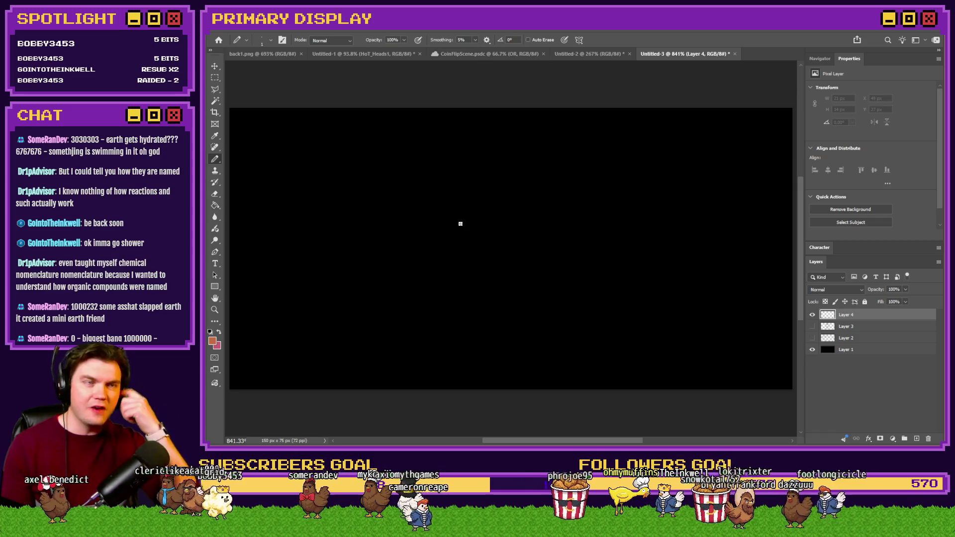
{"action": "left_click", "coordinate": [812, 327]}
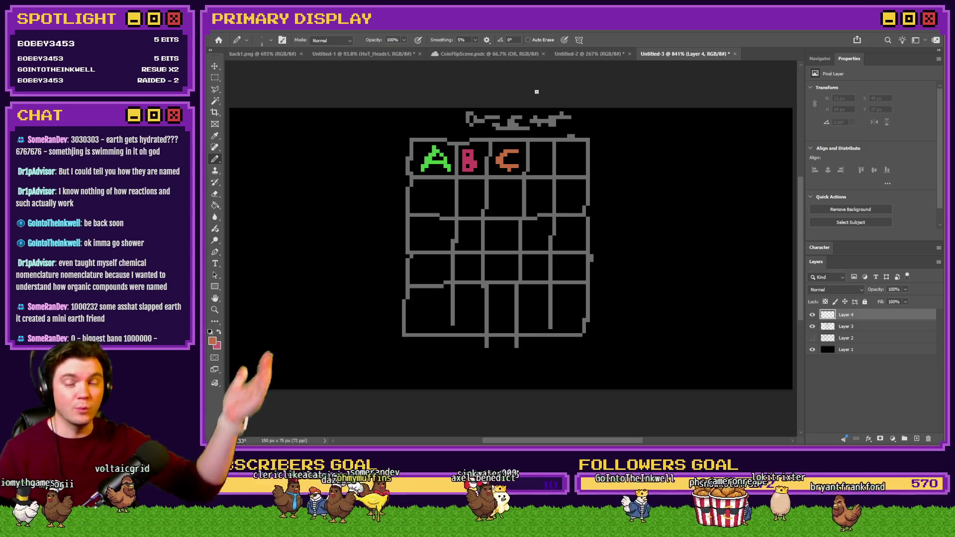
- Hide the lettered grid layer once more and try an orange test loop on Layer 4
{"action": "scroll", "coordinate": [536, 92], "scroll_direction": "up", "scroll_amount": 1}
{"action": "left_click", "coordinate": [815, 326]}
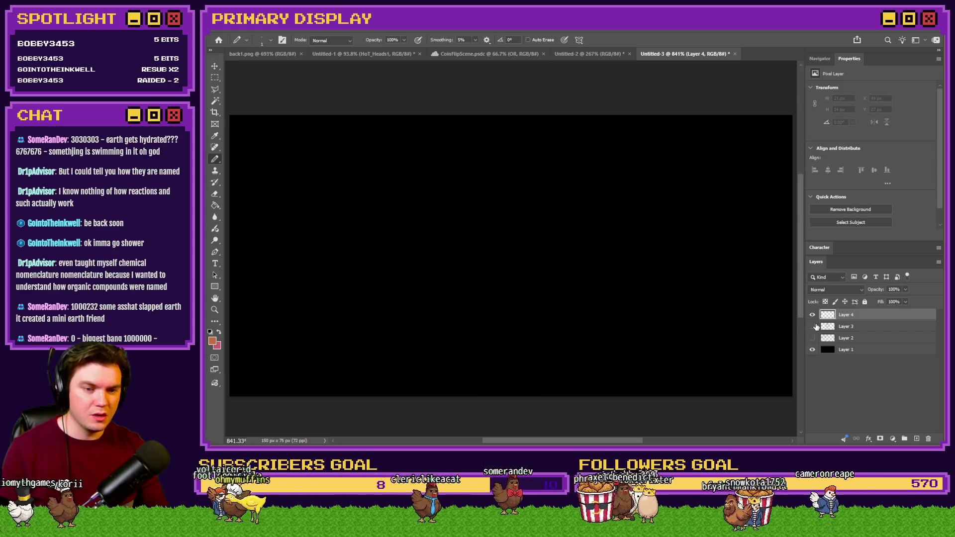
{"action": "mouse_move", "coordinate": [471, 172]}
{"action": "left_mouse_down"}
{"action": "mouse_move", "coordinate": [478, 184]}
{"action": "mouse_move", "coordinate": [447, 185]}
{"action": "left_mouse_up"}
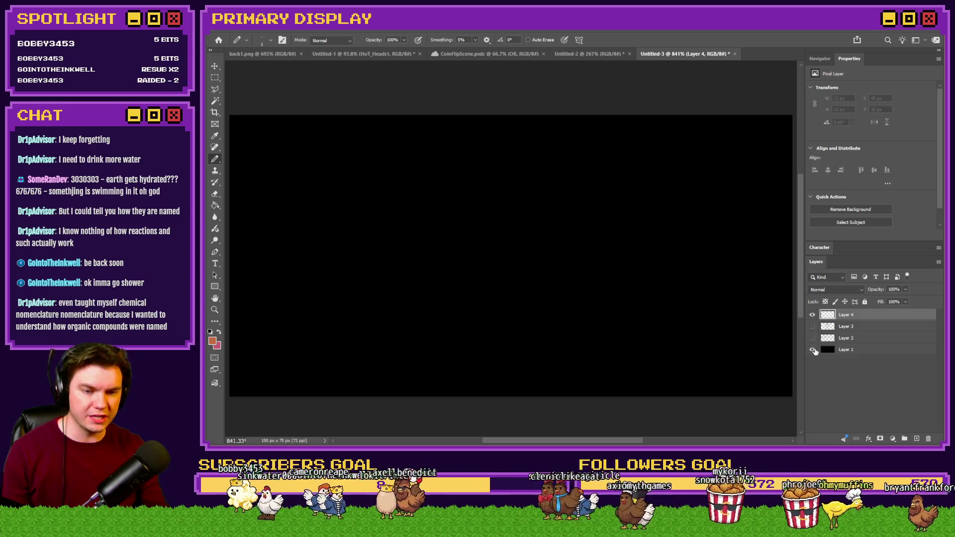
- Try a white box outline on the black background layer, then undo it
{"action": "left_click", "coordinate": [214, 341]}
{"action": "type", "text": "ffffff"}
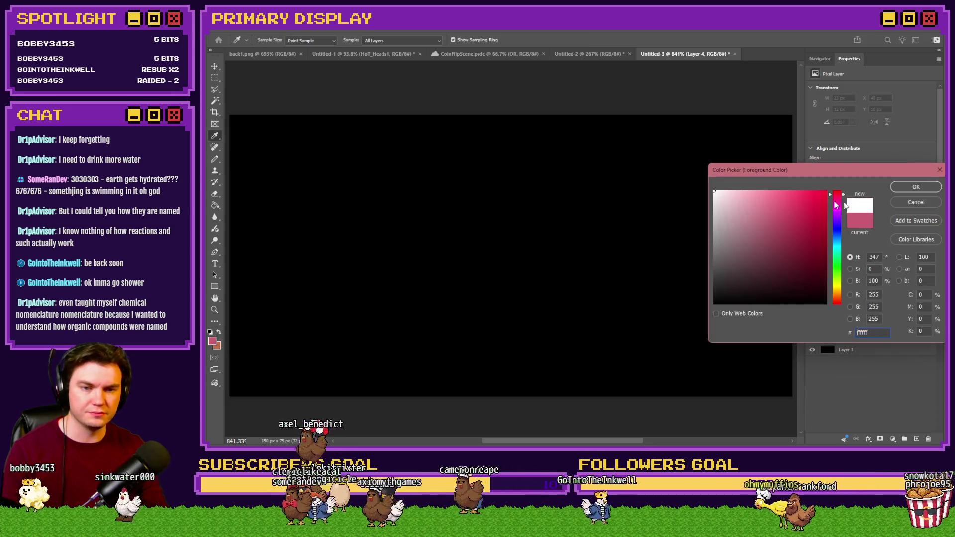
{"action": "left_click", "coordinate": [913, 187]}
{"action": "left_click", "coordinate": [871, 349]}
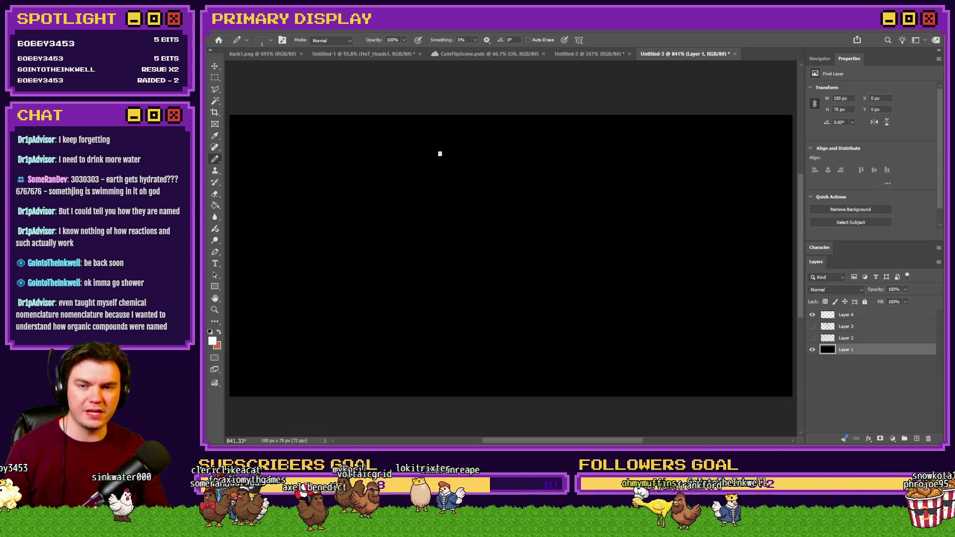
{"action": "left_click", "coordinate": [449, 202]}
{"action": "left_click", "coordinate": [451, 147], "text": "shift"}
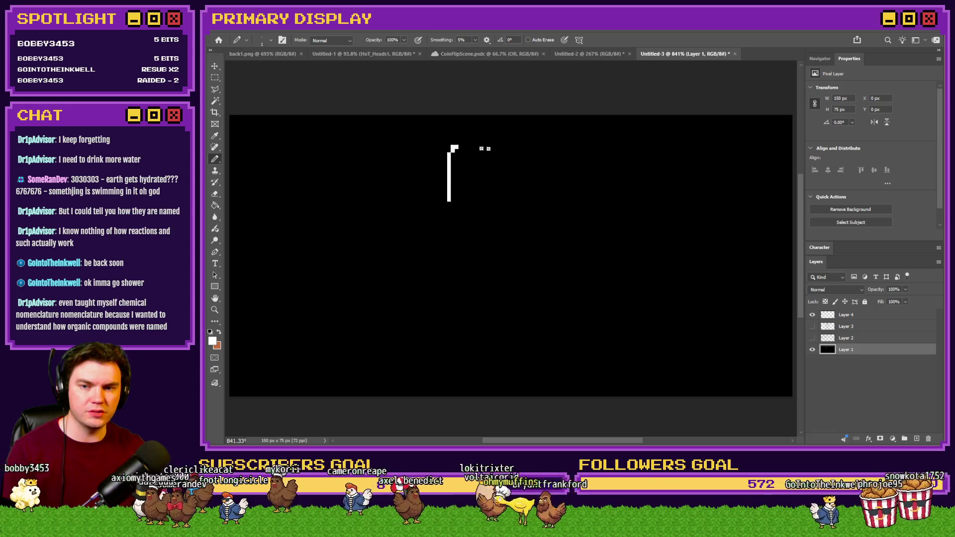
{"action": "left_click", "coordinate": [592, 151], "text": "shift"}
{"action": "left_click", "coordinate": [588, 194], "text": "shift"}
{"action": "key", "text": "ctrl+z"}
{"action": "key", "text": "ctrl+z"}
{"action": "key", "text": "ctrl+z"}
- Set the drawing colour to grey 666666 and undo a test L-shaped stroke
{"action": "left_click", "coordinate": [213, 341]}
{"action": "type", "text": "666666"}
{"action": "key", "text": "Return"}
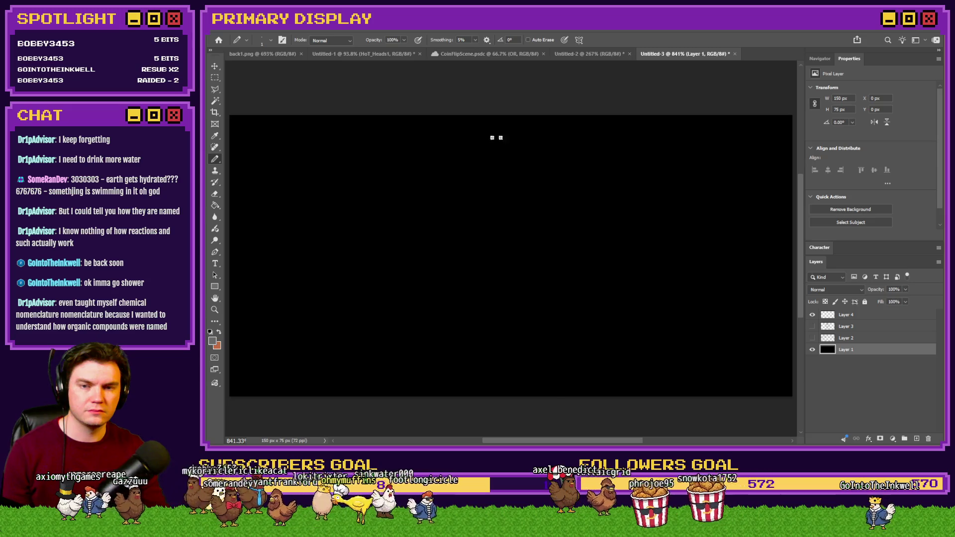
{"action": "mouse_move", "coordinate": [398, 123]}
{"action": "left_mouse_down"}
{"action": "mouse_move", "coordinate": [395, 192]}
{"action": "mouse_move", "coordinate": [607, 198]}
{"action": "left_mouse_up"}
{"action": "key", "text": "ctrl+z"}
- Pencil grey box outlines: top centre, a large box, tall left, lower right and upper right
{"action": "mouse_move", "coordinate": [400, 125]}
{"action": "left_mouse_down"}
{"action": "mouse_move", "coordinate": [402, 206]}
{"action": "mouse_move", "coordinate": [432, 223]}
{"action": "mouse_move", "coordinate": [607, 219]}
{"action": "mouse_move", "coordinate": [601, 126]}
{"action": "mouse_move", "coordinate": [403, 122]}
{"action": "left_mouse_up"}
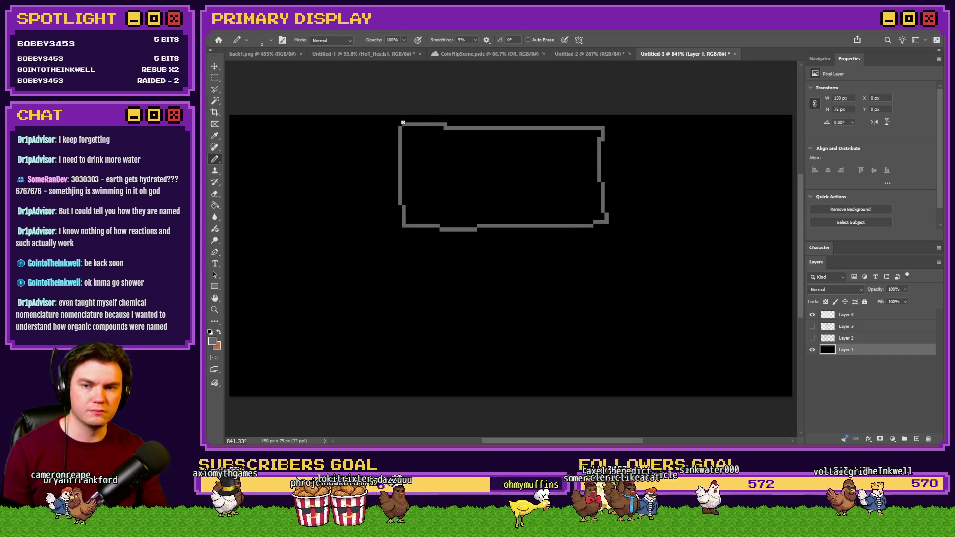
{"action": "mouse_move", "coordinate": [397, 258]}
{"action": "left_mouse_down"}
{"action": "mouse_move", "coordinate": [399, 348]}
{"action": "mouse_move", "coordinate": [497, 383]}
{"action": "mouse_move", "coordinate": [622, 347]}
{"action": "mouse_move", "coordinate": [608, 256]}
{"action": "mouse_move", "coordinate": [397, 258]}
{"action": "left_mouse_up"}
{"action": "mouse_move", "coordinate": [378, 130]}
{"action": "left_mouse_down"}
{"action": "mouse_move", "coordinate": [366, 341]}
{"action": "mouse_move", "coordinate": [260, 142]}
{"action": "mouse_move", "coordinate": [396, 143]}
{"action": "left_mouse_up"}
{"action": "mouse_move", "coordinate": [367, 350]}
{"action": "left_mouse_down"}
{"action": "mouse_move", "coordinate": [272, 351]}
{"action": "mouse_move", "coordinate": [357, 355]}
{"action": "left_mouse_up"}
{"action": "mouse_move", "coordinate": [639, 314]}
{"action": "left_mouse_down"}
{"action": "mouse_move", "coordinate": [655, 378]}
{"action": "mouse_move", "coordinate": [764, 341]}
{"action": "mouse_move", "coordinate": [646, 319]}
{"action": "left_mouse_up"}
{"action": "mouse_move", "coordinate": [659, 134]}
{"action": "left_mouse_down"}
{"action": "mouse_move", "coordinate": [651, 259]}
{"action": "mouse_move", "coordinate": [791, 306]}
{"action": "mouse_move", "coordinate": [762, 134]}
{"action": "mouse_move", "coordinate": [639, 147]}
{"action": "left_mouse_up"}
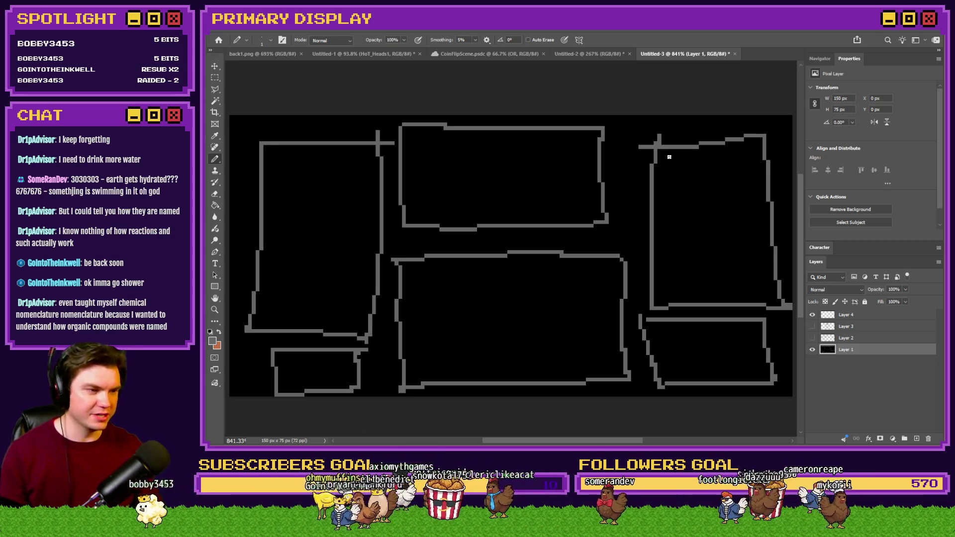
{"action": "left_click", "coordinate": [219, 332]}
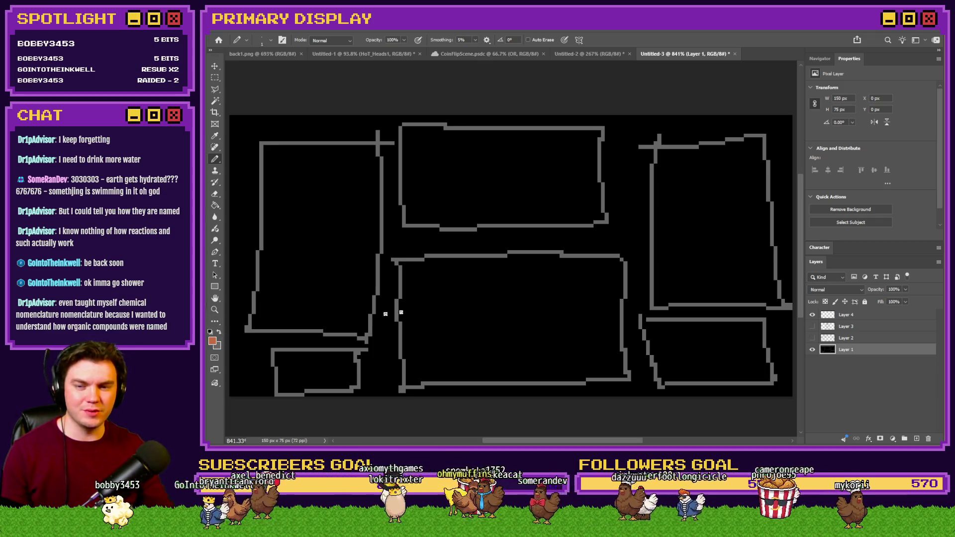
{"action": "scroll", "coordinate": [512, 314], "scroll_direction": "up", "scroll_amount": 3}
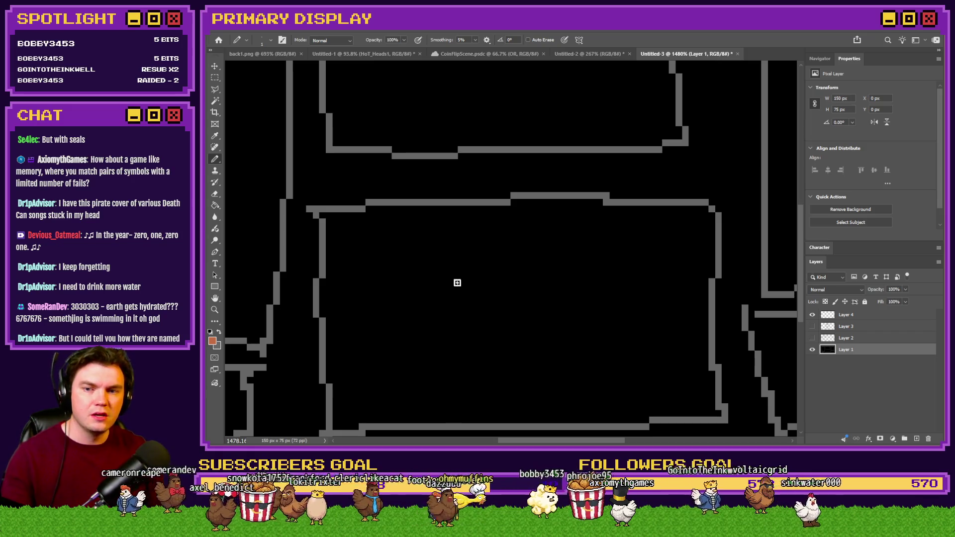
- Draw and undo an orange test line, then check the grey 666666 foreground colour
{"action": "left_click_drag", "start_coordinate": [435, 299], "coordinate": [435, 343]}
{"action": "key", "text": "ctrl+z"}
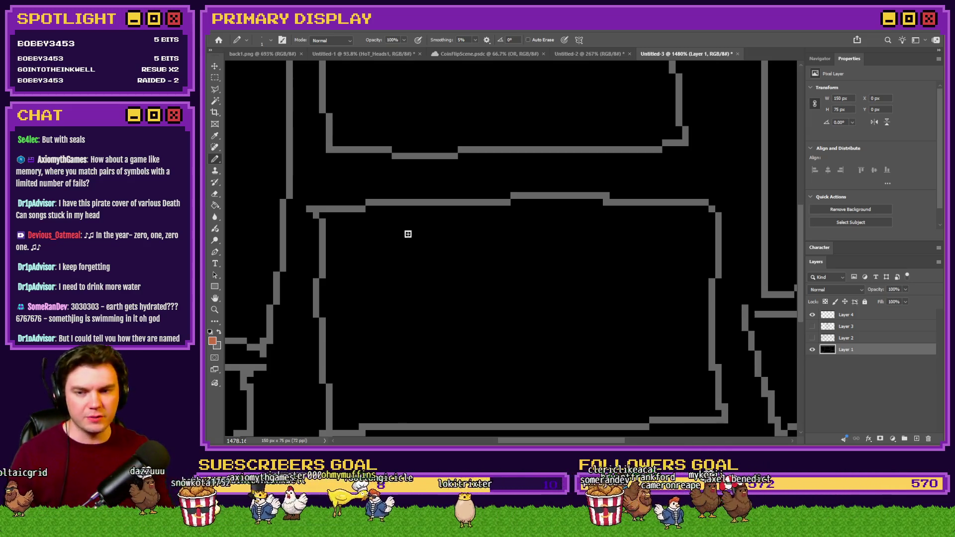
{"action": "left_click", "coordinate": [212, 340]}
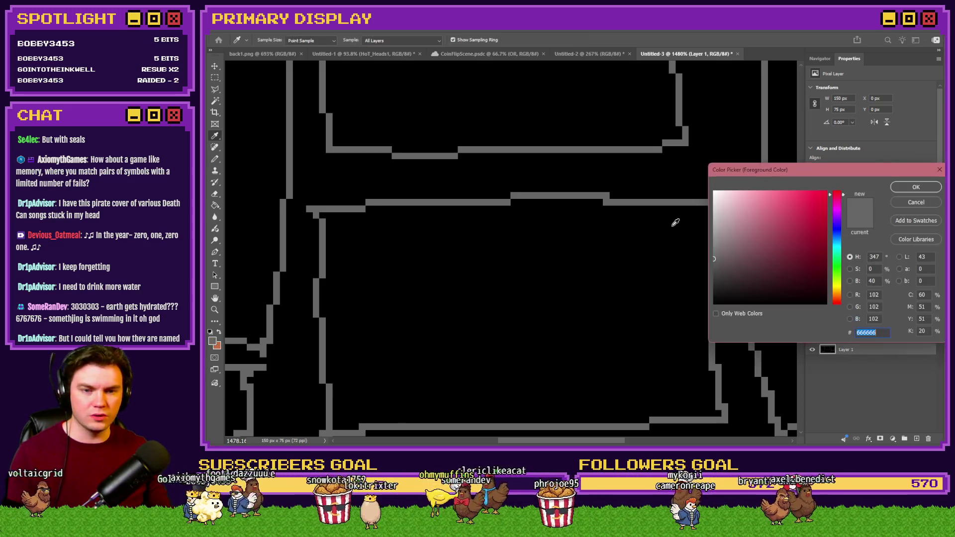
- Draw a grey cell strip inside the large box, with orange glyphs beneath it
{"action": "left_click", "coordinate": [916, 187]}
{"action": "key", "text": "b"}
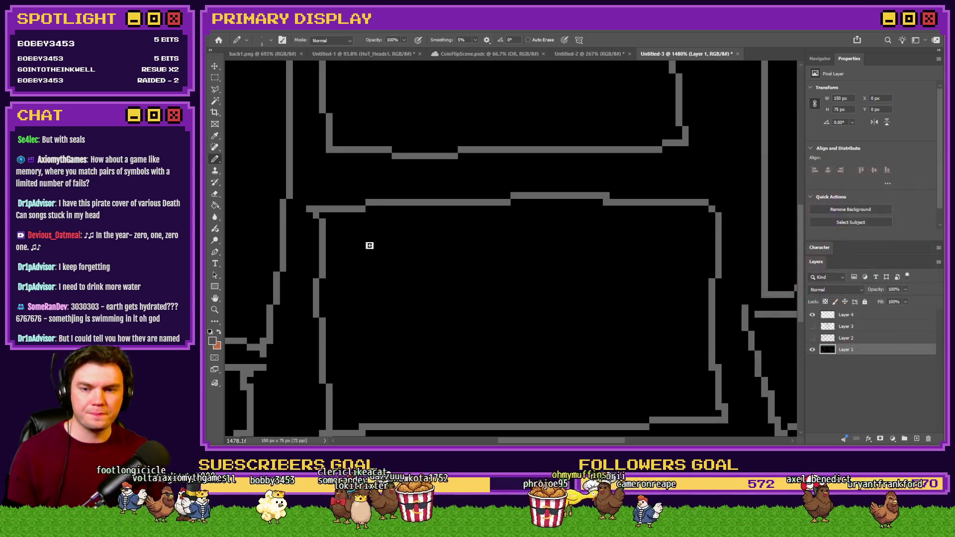
{"action": "mouse_move", "coordinate": [409, 235]}
{"action": "left_mouse_down"}
{"action": "mouse_move", "coordinate": [413, 274]}
{"action": "mouse_move", "coordinate": [629, 273]}
{"action": "mouse_move", "coordinate": [525, 235]}
{"action": "mouse_move", "coordinate": [412, 236]}
{"action": "mouse_move", "coordinate": [448, 272]}
{"action": "left_mouse_up"}
{"action": "mouse_move", "coordinate": [474, 239]}
{"action": "left_mouse_down"}
{"action": "mouse_move", "coordinate": [474, 272]}
{"action": "mouse_move", "coordinate": [500, 272]}
{"action": "left_mouse_up"}
{"action": "mouse_move", "coordinate": [521, 239]}
{"action": "left_mouse_down"}
{"action": "mouse_move", "coordinate": [526, 271]}
{"action": "mouse_move", "coordinate": [547, 272]}
{"action": "left_mouse_up"}
{"action": "left_click_drag", "start_coordinate": [580, 239], "coordinate": [580, 272]}
{"action": "left_click_drag", "start_coordinate": [613, 239], "coordinate": [613, 272]}
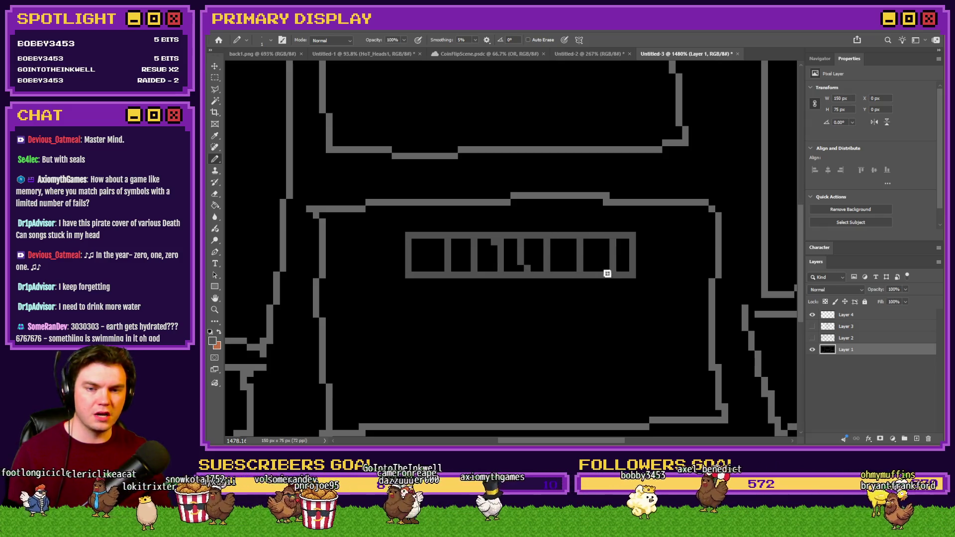
{"action": "left_click_drag", "start_coordinate": [428, 240], "coordinate": [428, 272]}
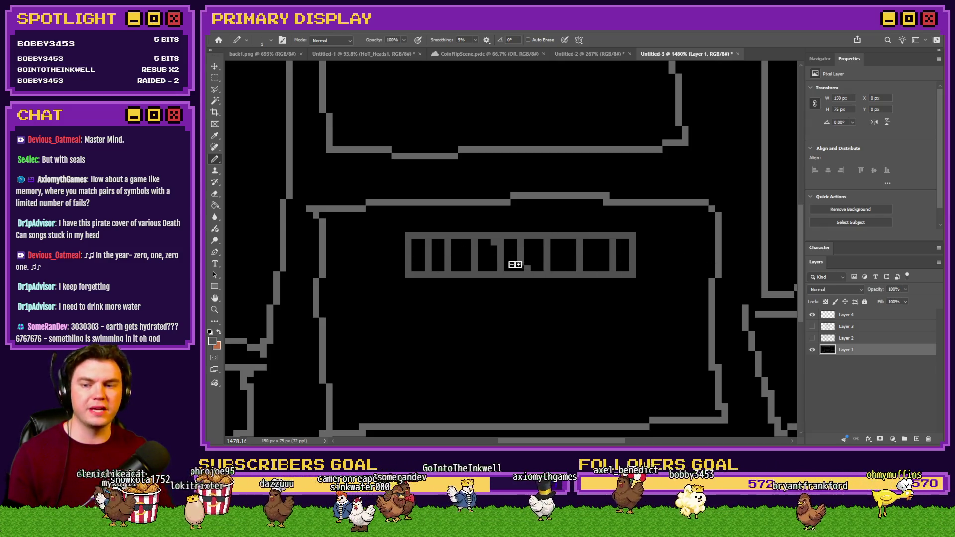
{"action": "left_click", "coordinate": [219, 333]}
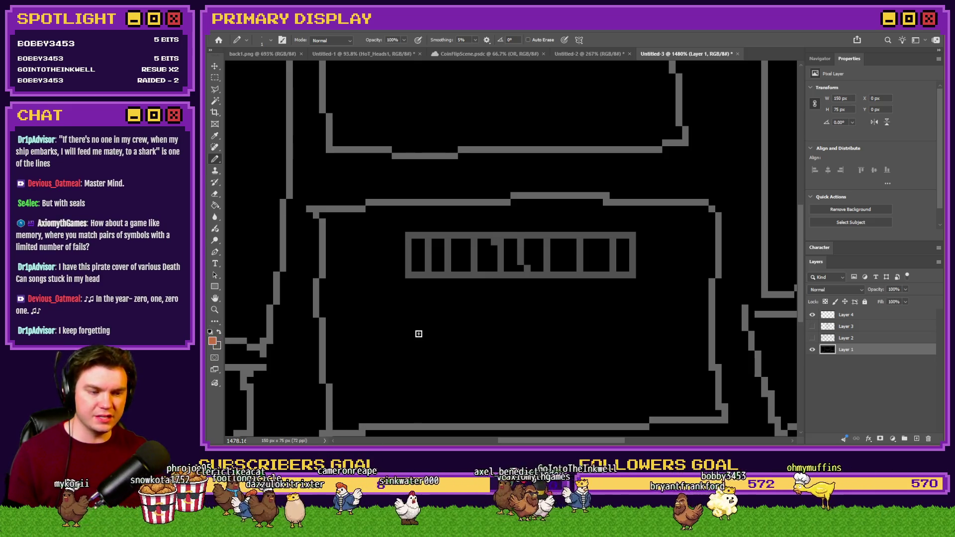
{"action": "mouse_move", "coordinate": [414, 330]}
{"action": "left_mouse_down"}
{"action": "mouse_move", "coordinate": [388, 343]}
{"action": "mouse_move", "coordinate": [388, 368]}
{"action": "mouse_move", "coordinate": [416, 333]}
{"action": "mouse_move", "coordinate": [465, 362]}
{"action": "mouse_move", "coordinate": [437, 330]}
{"action": "mouse_move", "coordinate": [502, 358]}
{"action": "mouse_move", "coordinate": [483, 328]}
{"action": "mouse_move", "coordinate": [521, 360]}
{"action": "mouse_move", "coordinate": [546, 326]}
{"action": "mouse_move", "coordinate": [520, 326]}
{"action": "mouse_move", "coordinate": [585, 360]}
{"action": "mouse_move", "coordinate": [567, 329]}
{"action": "mouse_move", "coordinate": [605, 355]}
{"action": "mouse_move", "coordinate": [629, 327]}
{"action": "mouse_move", "coordinate": [612, 335]}
{"action": "left_mouse_up"}
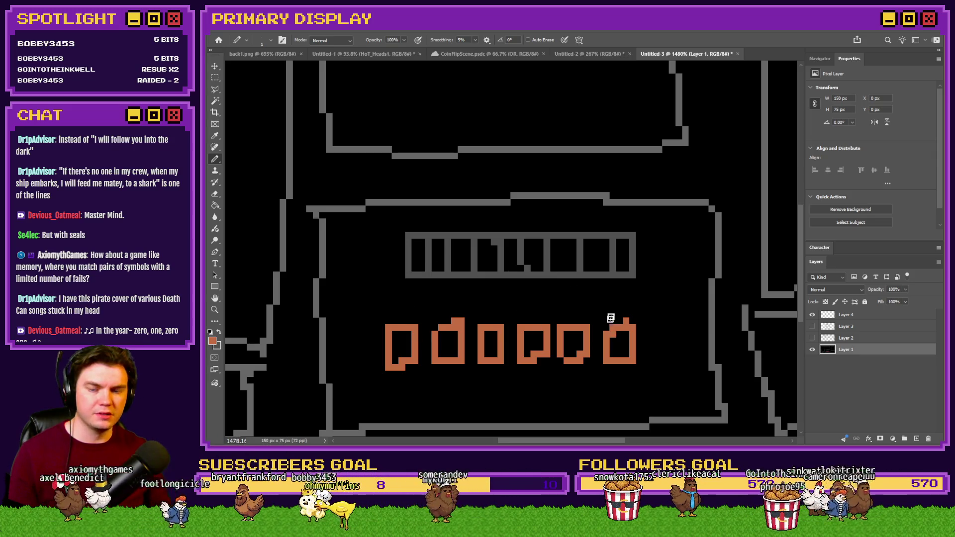
- Hang grey ticks under the strip's cells and draw an orange box below the first glyph
{"action": "key", "text": "x"}
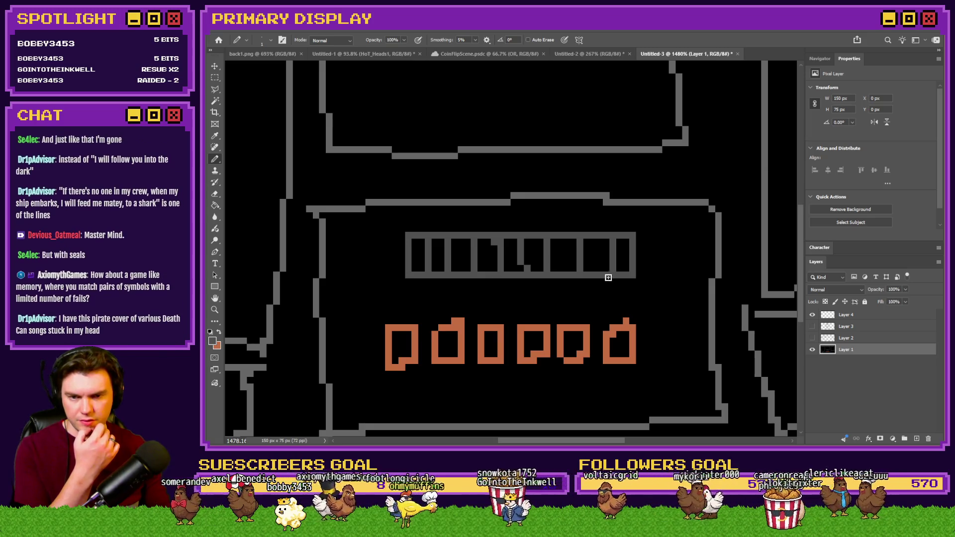
{"action": "mouse_move", "coordinate": [445, 278]}
{"action": "left_mouse_down"}
{"action": "mouse_move", "coordinate": [446, 310]}
{"action": "mouse_move", "coordinate": [567, 302]}
{"action": "mouse_move", "coordinate": [594, 279]}
{"action": "mouse_move", "coordinate": [597, 312]}
{"action": "mouse_move", "coordinate": [440, 307]}
{"action": "mouse_move", "coordinate": [442, 278]}
{"action": "left_mouse_up"}
{"action": "key", "text": "ctrl+z"}
{"action": "left_click_drag", "start_coordinate": [465, 278], "coordinate": [465, 304]}
{"action": "mouse_move", "coordinate": [482, 279]}
{"action": "left_mouse_down"}
{"action": "mouse_move", "coordinate": [482, 299]}
{"action": "mouse_move", "coordinate": [539, 305]}
{"action": "left_mouse_up"}
{"action": "mouse_move", "coordinate": [566, 279]}
{"action": "left_mouse_down"}
{"action": "mouse_move", "coordinate": [566, 305]}
{"action": "mouse_move", "coordinate": [579, 310]}
{"action": "left_mouse_up"}
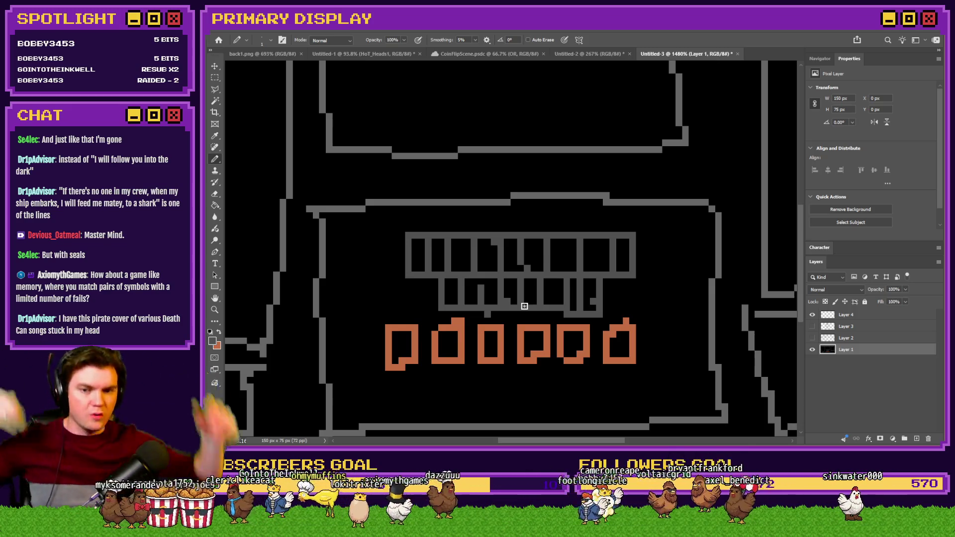
{"action": "left_click", "coordinate": [219, 332]}
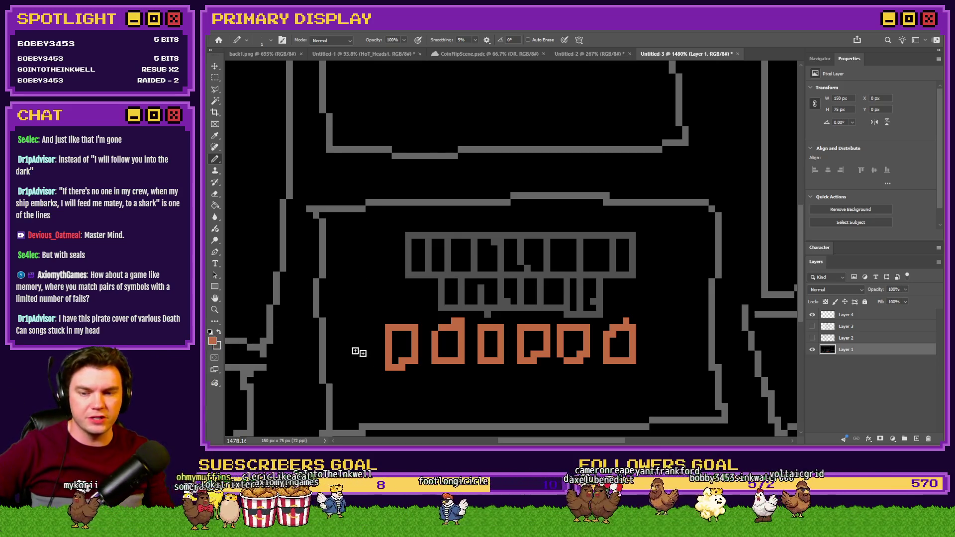
{"action": "mouse_move", "coordinate": [411, 381]}
{"action": "left_mouse_down"}
{"action": "mouse_move", "coordinate": [388, 398]}
{"action": "mouse_move", "coordinate": [409, 415]}
{"action": "mouse_move", "coordinate": [411, 379]}
{"action": "left_mouse_up"}
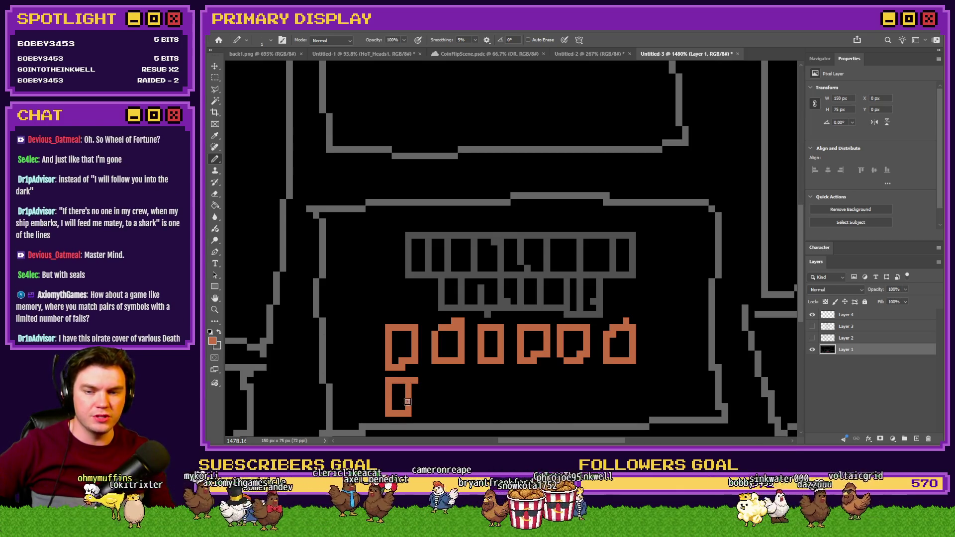
- Pick green and draw a green box glyph in the upper grey row
{"action": "left_click", "coordinate": [213, 341]}
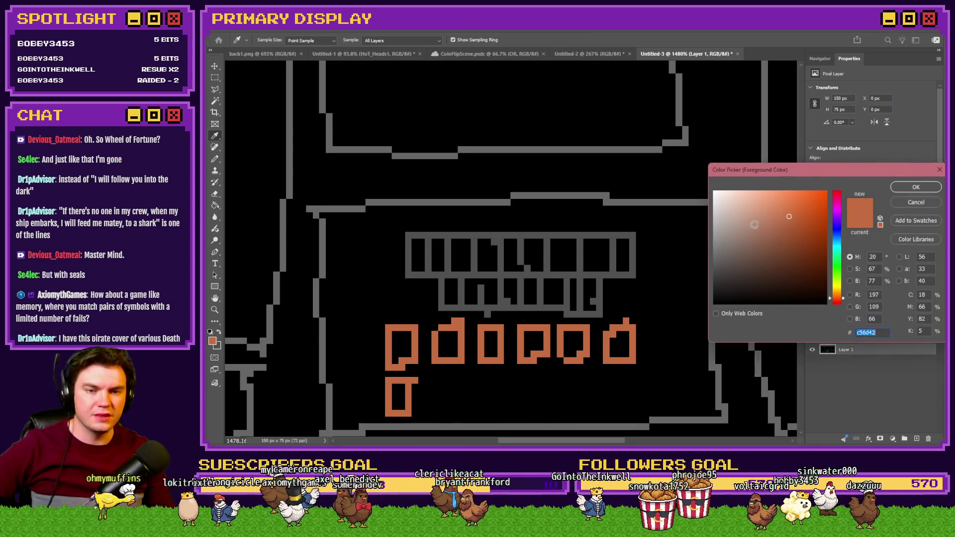
{"action": "left_click", "coordinate": [841, 271]}
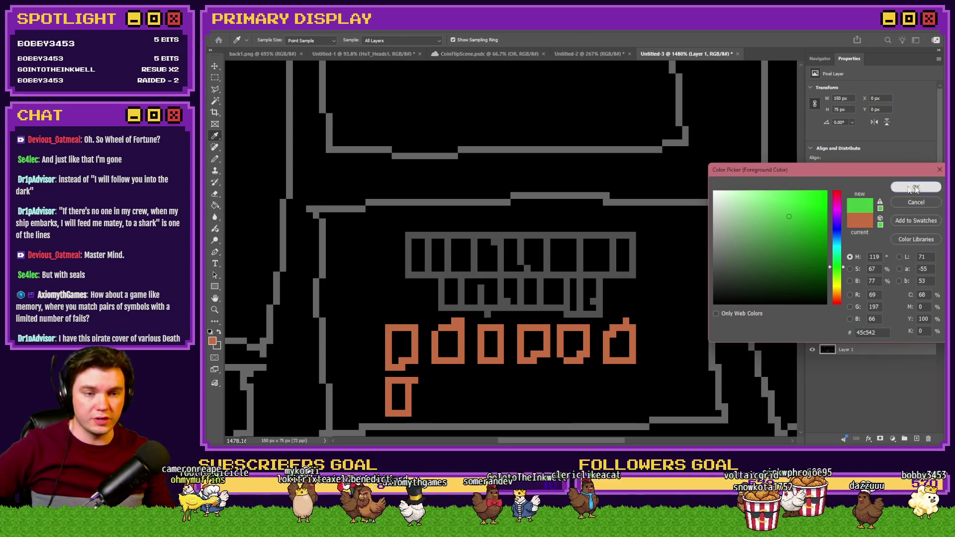
{"action": "left_click", "coordinate": [915, 189]}
{"action": "mouse_move", "coordinate": [475, 241]}
{"action": "left_mouse_down"}
{"action": "mouse_move", "coordinate": [474, 264]}
{"action": "mouse_move", "coordinate": [498, 270]}
{"action": "mouse_move", "coordinate": [499, 235]}
{"action": "mouse_move", "coordinate": [474, 236]}
{"action": "left_mouse_up"}
- Draw a tan box glyph beside the green one, then hide Layers 1 and 4
{"action": "left_click", "coordinate": [214, 341]}
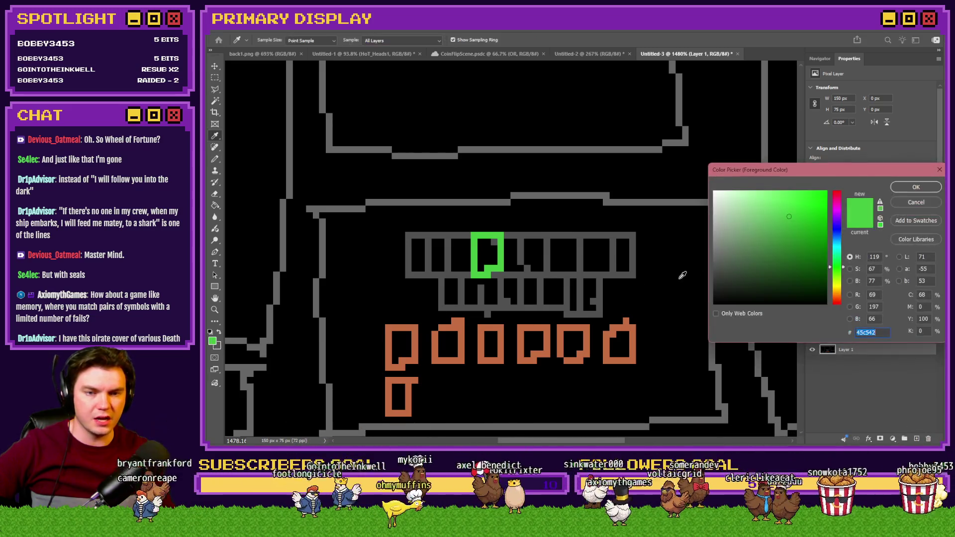
{"action": "left_click", "coordinate": [836, 297]}
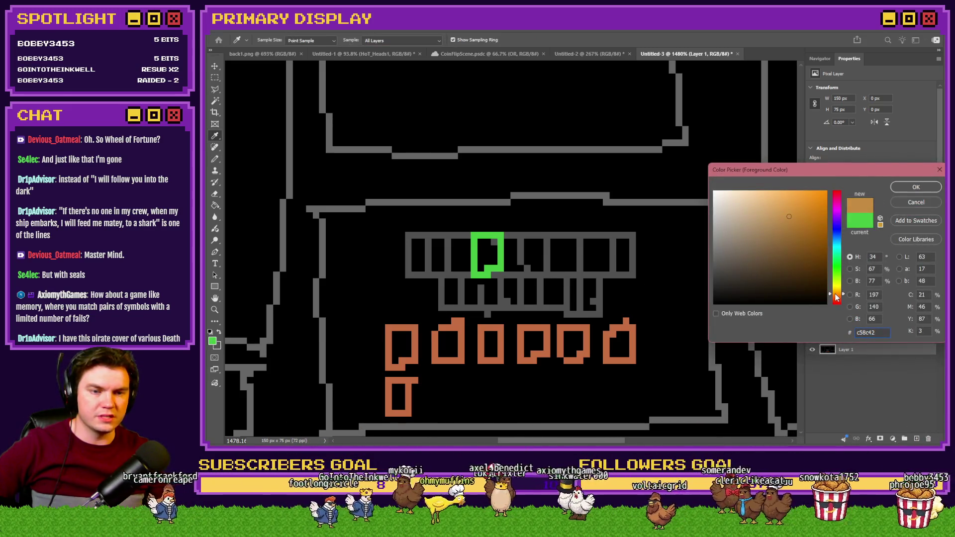
{"action": "left_click", "coordinate": [915, 187]}
{"action": "mouse_move", "coordinate": [523, 238]}
{"action": "left_mouse_down"}
{"action": "mouse_move", "coordinate": [521, 274]}
{"action": "mouse_move", "coordinate": [547, 255]}
{"action": "mouse_move", "coordinate": [526, 239]}
{"action": "left_mouse_up"}
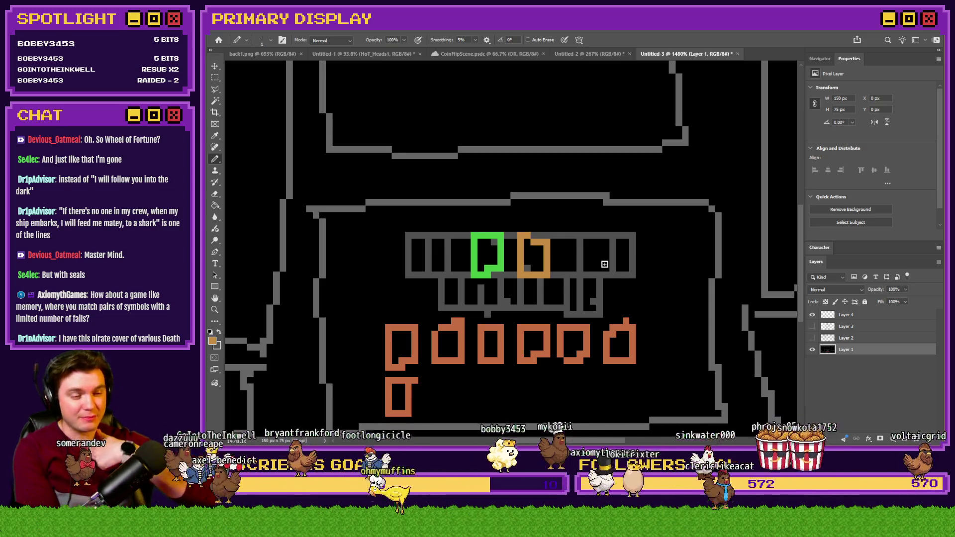
{"action": "left_click", "coordinate": [812, 350]}
{"action": "left_click", "coordinate": [812, 314]}
- Create Layer 5 and fill it with black using the Paint Bucket
{"action": "left_click", "coordinate": [814, 338]}
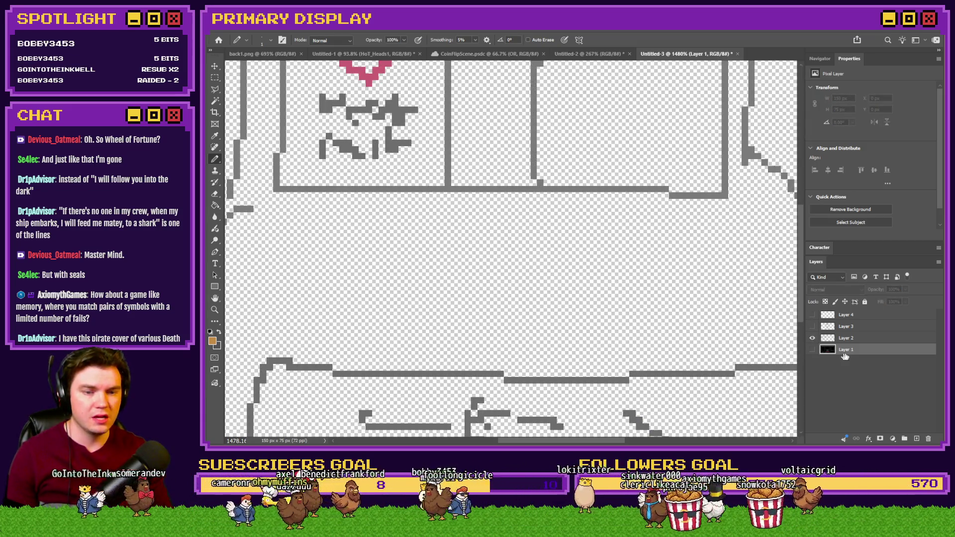
{"action": "left_click", "coordinate": [918, 439]}
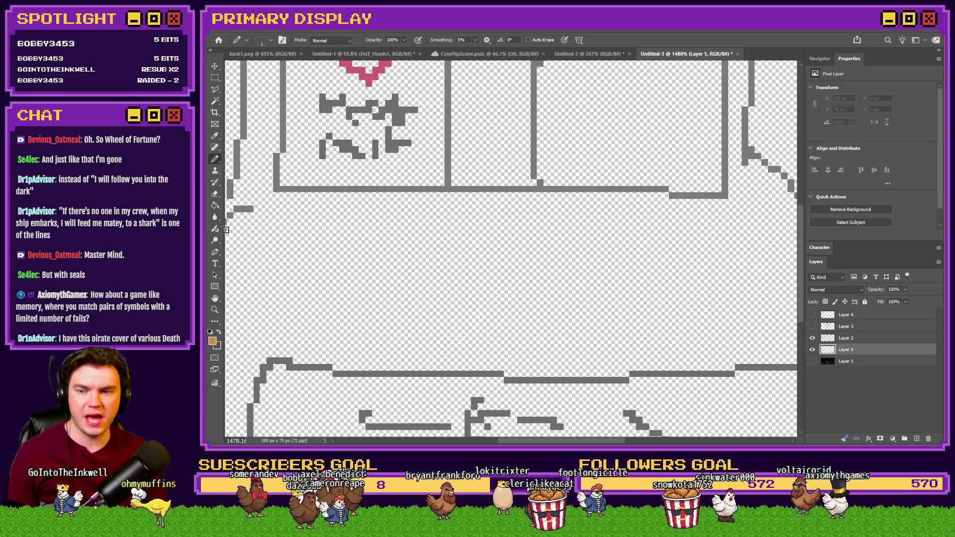
{"action": "key", "text": "g"}
{"action": "left_click", "coordinate": [212, 341]}
{"action": "left_click", "coordinate": [717, 301]}
{"action": "left_click", "coordinate": [913, 189]}
{"action": "left_click", "coordinate": [564, 229]}
- Hide Layer 2, show the lettered A, B, C grid on Layer 3, and fit the canvas
{"action": "key", "text": "m"}
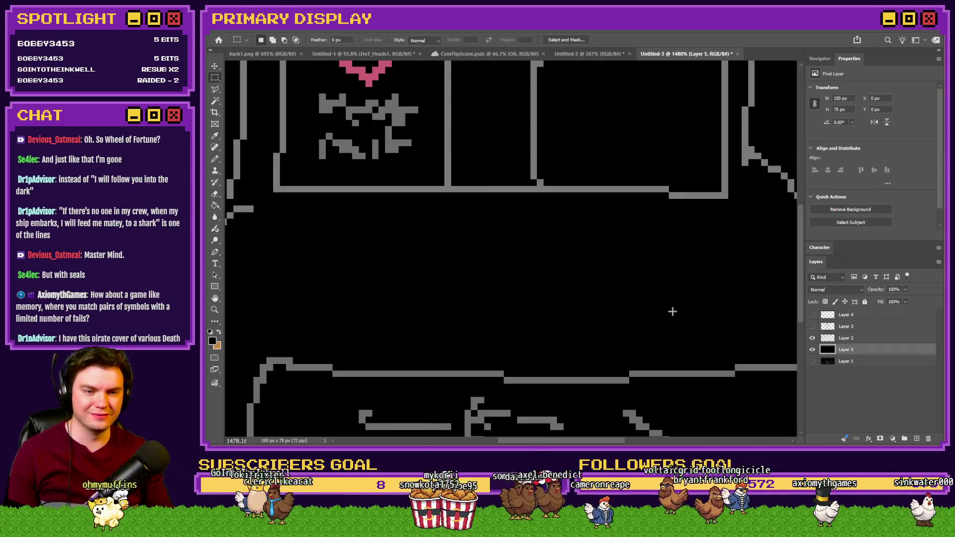
{"action": "left_click", "coordinate": [813, 339]}
{"action": "left_click", "coordinate": [813, 326]}
{"action": "key", "text": "ctrl+0"}
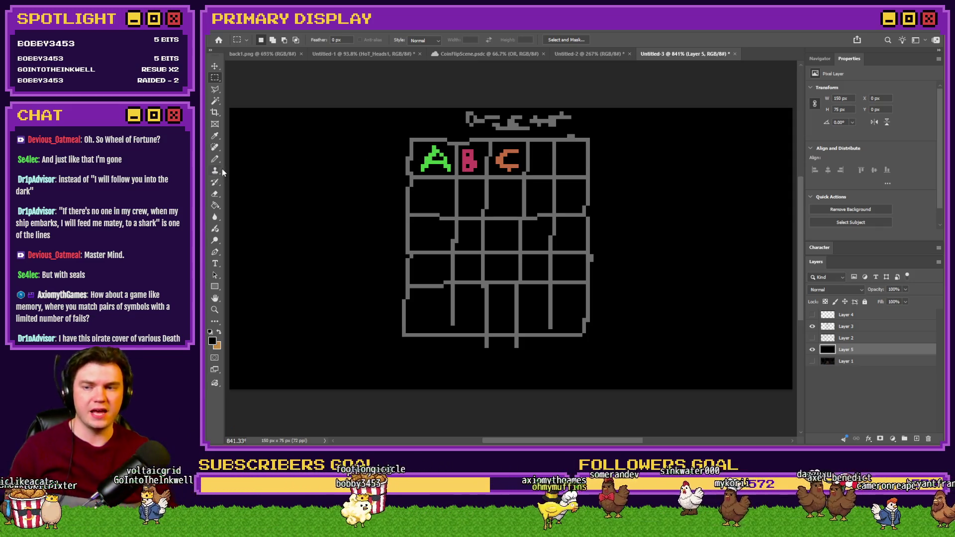
- Sample the grid's grey with the Pencil, then hide the lettered grid on Layer 3
{"action": "key", "text": "b"}
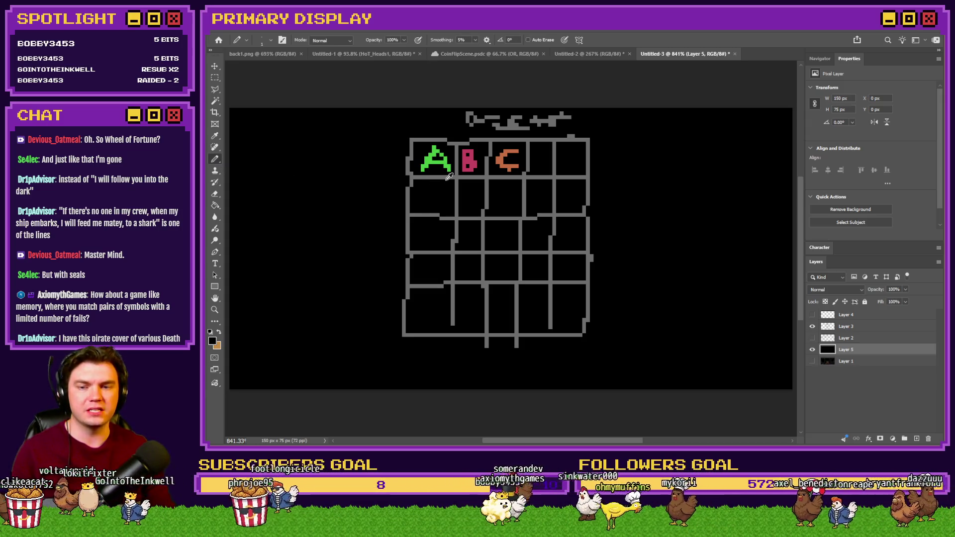
{"action": "left_click", "coordinate": [450, 176], "text": "alt"}
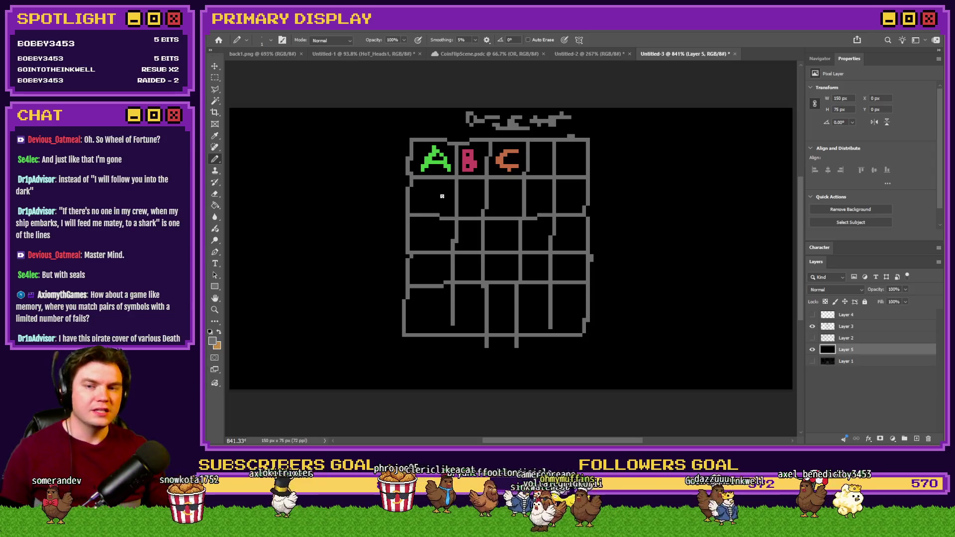
{"action": "left_click", "coordinate": [813, 326]}
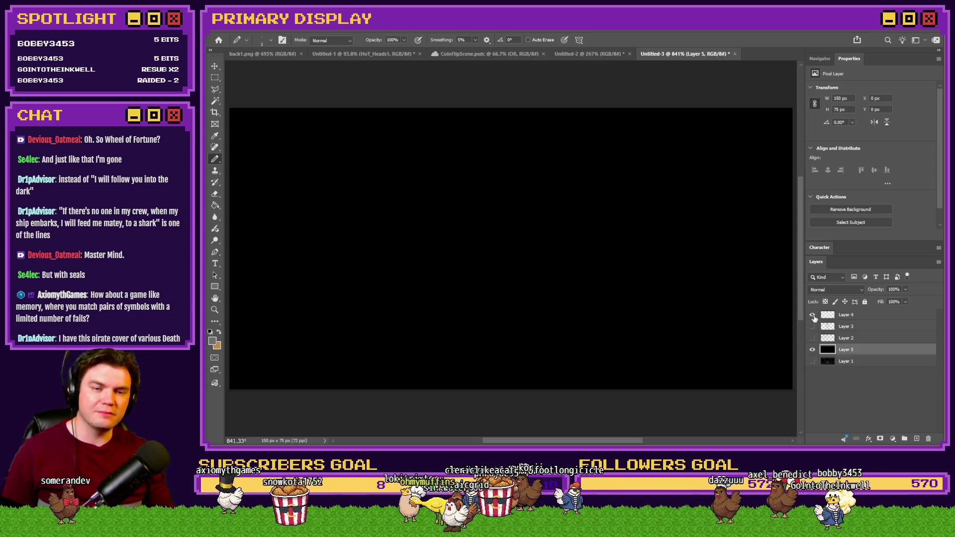
- Swap the black Layer 5 for the room drawing on Layer 1, zoom to inspect, and show Layer 4
{"action": "left_click", "coordinate": [813, 362], "text": "alt"}
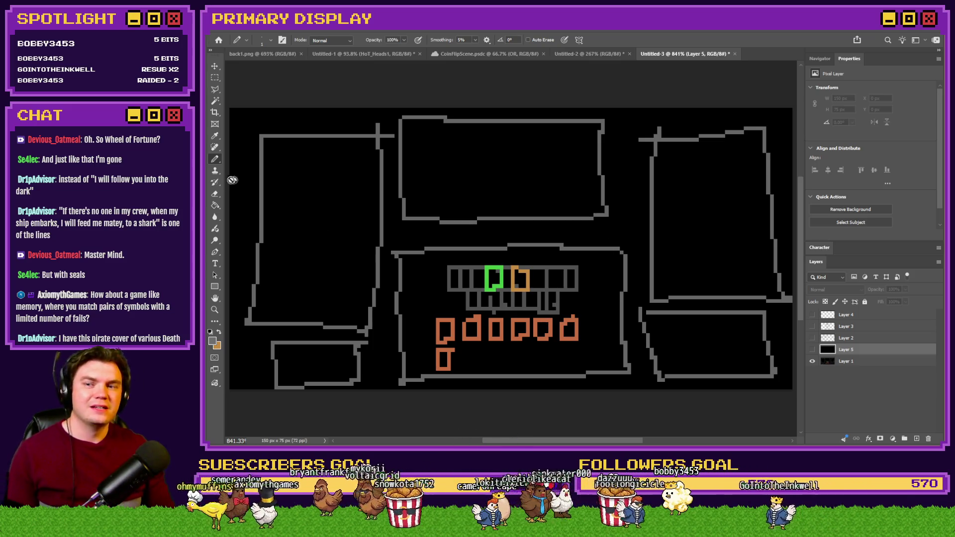
{"action": "scroll", "coordinate": [542, 350], "scroll_direction": "up", "scroll_amount": 3}
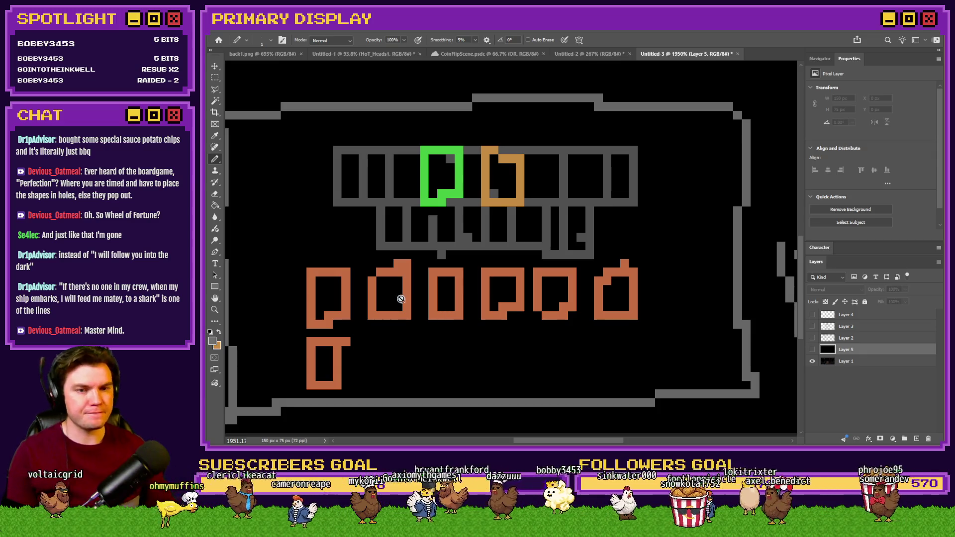
{"action": "scroll", "coordinate": [583, 318], "scroll_direction": "down", "scroll_amount": 5}
{"action": "scroll", "coordinate": [413, 277], "scroll_direction": "down", "scroll_amount": 3}
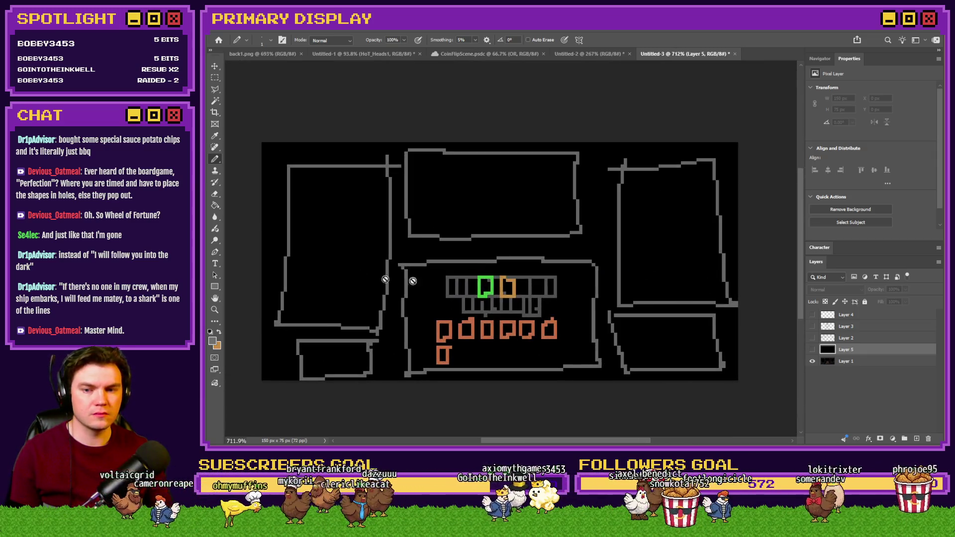
{"action": "scroll", "coordinate": [488, 287], "scroll_direction": "up", "scroll_amount": 3}
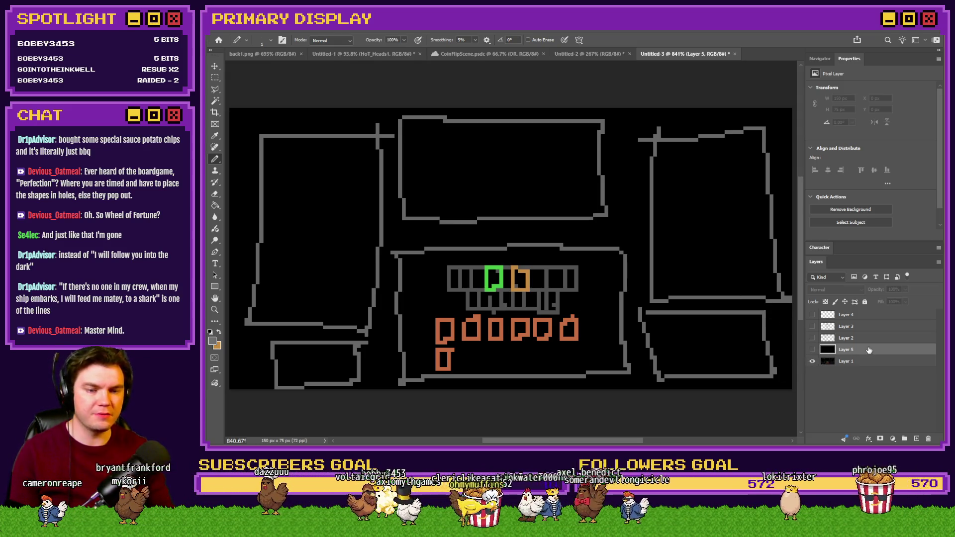
{"action": "left_click", "coordinate": [812, 315]}
- Leave only black Layer 5 and Layer 4 visible, with Layer 4 selected for drawing
{"action": "left_click", "coordinate": [813, 327]}
{"action": "left_click", "coordinate": [814, 326]}
{"action": "left_click", "coordinate": [812, 361]}
{"action": "left_click", "coordinate": [812, 349]}
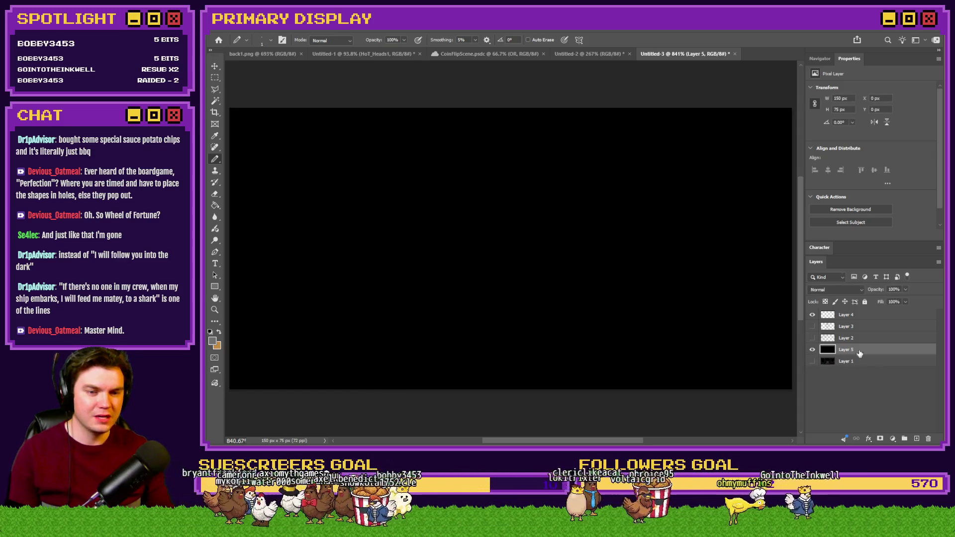
{"action": "left_click", "coordinate": [852, 315]}
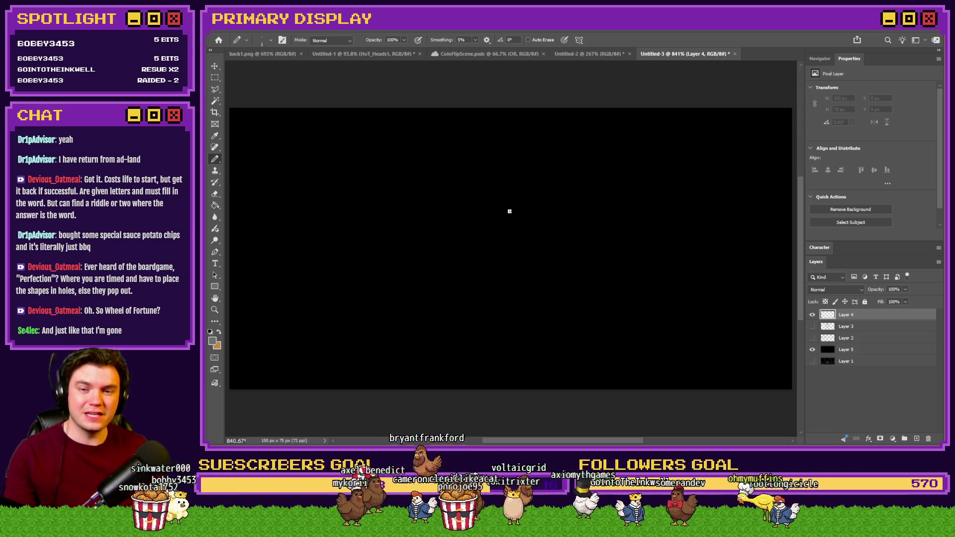
- Swap colours and pick red c54242 as the foreground colour
{"action": "left_click", "coordinate": [219, 333]}
{"action": "left_click", "coordinate": [212, 341]}
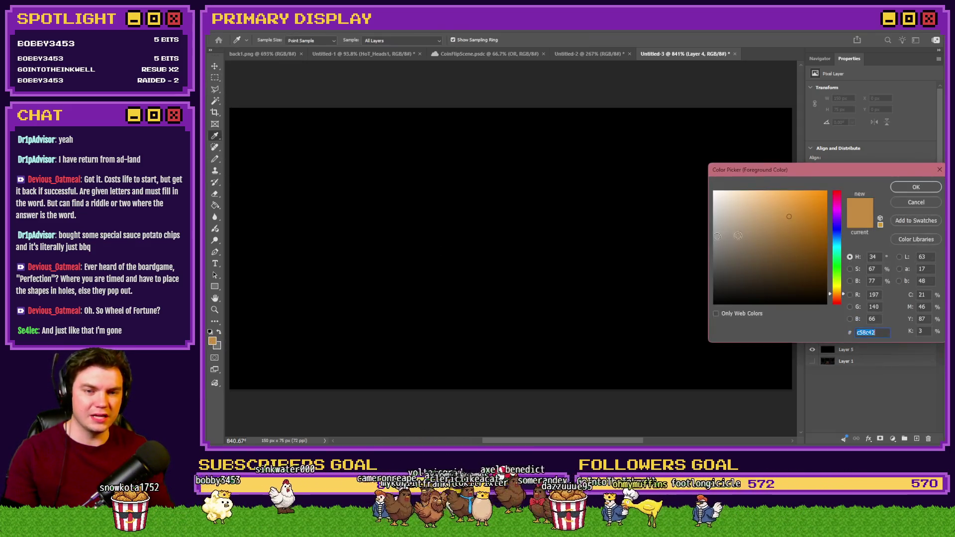
{"action": "left_click", "coordinate": [836, 196]}
{"action": "left_click", "coordinate": [916, 187]}
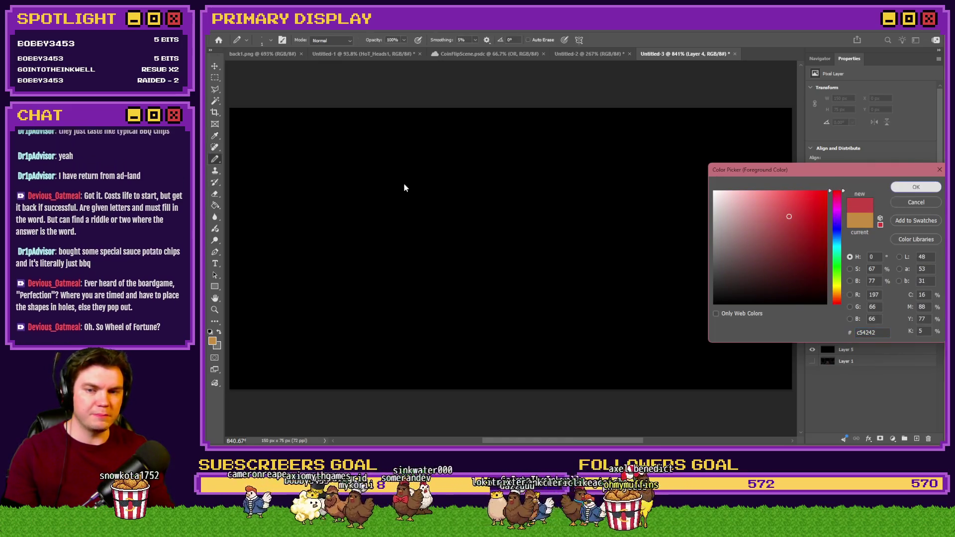
- Draw four red pixel hearts along the top-left, filling the first two solid
{"action": "mouse_move", "coordinate": [448, 126]}
{"action": "left_mouse_down"}
{"action": "mouse_move", "coordinate": [446, 136]}
{"action": "mouse_move", "coordinate": [469, 137]}
{"action": "left_mouse_up"}
{"action": "key", "text": "ctrl+z"}
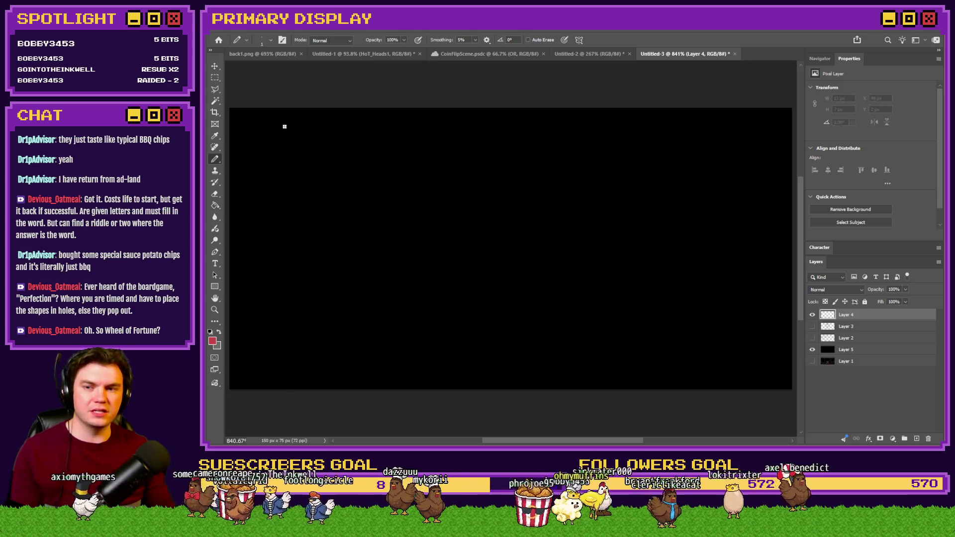
{"action": "mouse_move", "coordinate": [267, 121]}
{"action": "left_mouse_down"}
{"action": "mouse_move", "coordinate": [281, 124]}
{"action": "mouse_move", "coordinate": [250, 131]}
{"action": "mouse_move", "coordinate": [267, 127]}
{"action": "mouse_move", "coordinate": [298, 144]}
{"action": "mouse_move", "coordinate": [306, 128]}
{"action": "mouse_move", "coordinate": [347, 135]}
{"action": "mouse_move", "coordinate": [362, 123]}
{"action": "mouse_move", "coordinate": [370, 144]}
{"action": "left_mouse_up"}
{"action": "key", "text": "ctrl+z"}
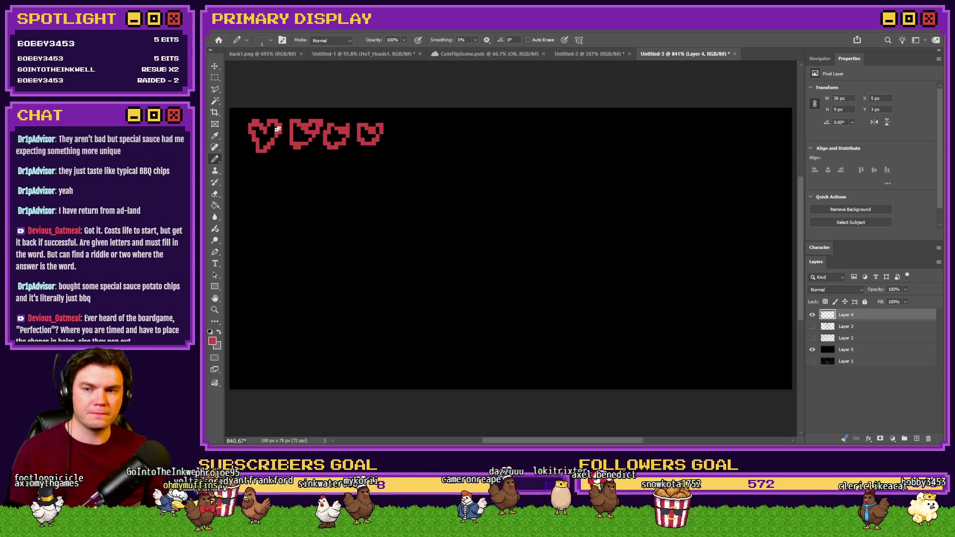
{"action": "mouse_move", "coordinate": [269, 142]}
{"action": "left_mouse_down"}
{"action": "mouse_move", "coordinate": [256, 132]}
{"action": "mouse_move", "coordinate": [296, 138]}
{"action": "mouse_move", "coordinate": [313, 128]}
{"action": "left_mouse_up"}
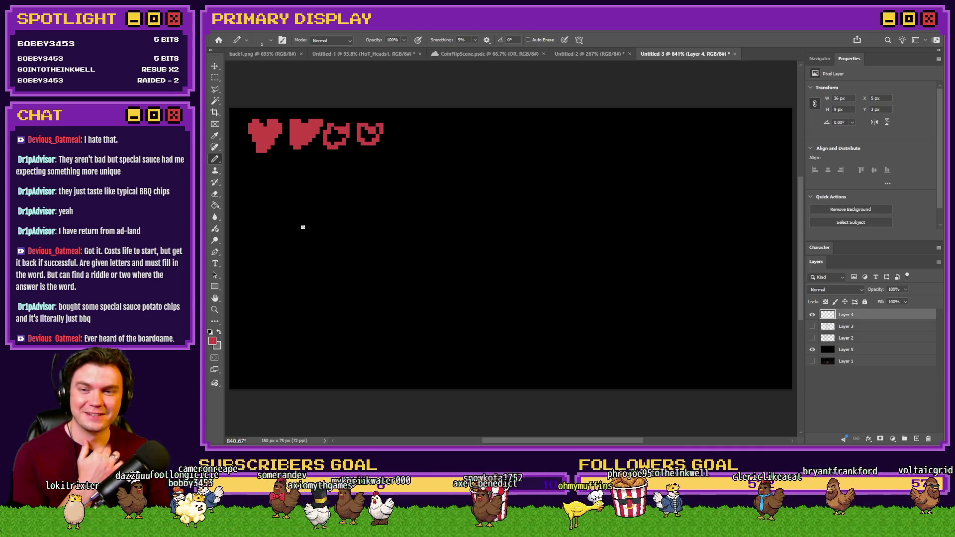
{"action": "key", "text": "x"}
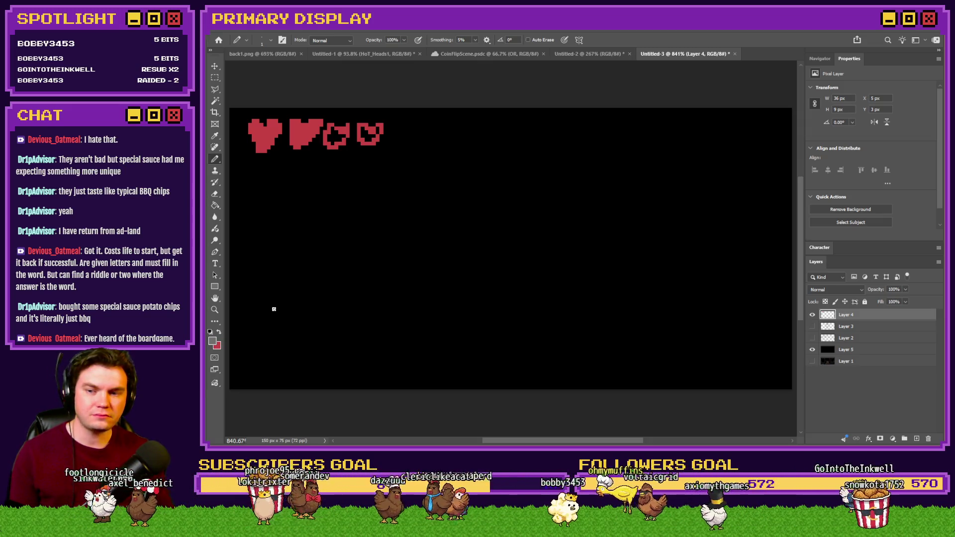
- Outline the long grey box along the bottom and split it into two rows
{"action": "mouse_move", "coordinate": [276, 300]}
{"action": "left_mouse_down"}
{"action": "mouse_move", "coordinate": [273, 345]}
{"action": "mouse_move", "coordinate": [709, 357]}
{"action": "left_mouse_up"}
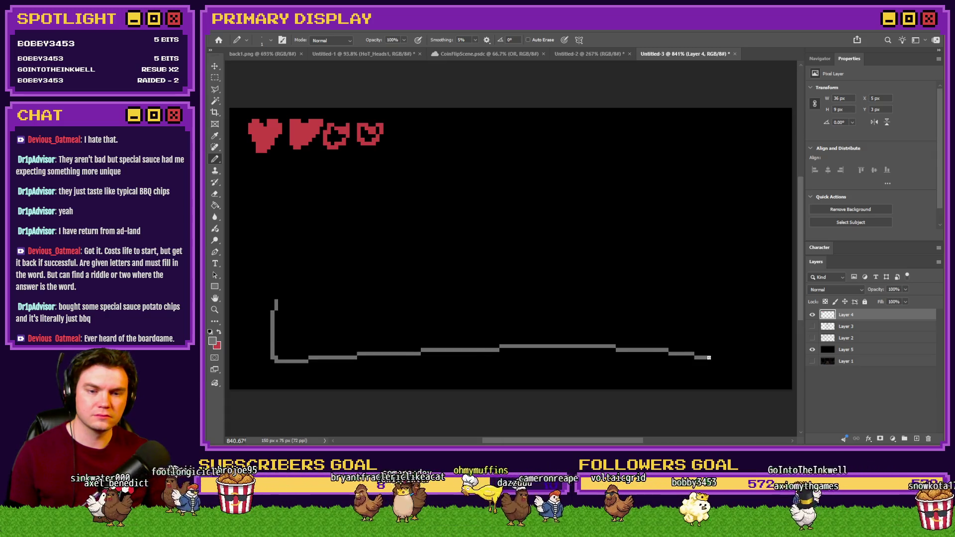
{"action": "key", "text": "ctrl+z"}
{"action": "mouse_move", "coordinate": [280, 300]}
{"action": "left_mouse_down"}
{"action": "mouse_move", "coordinate": [279, 377]}
{"action": "mouse_move", "coordinate": [729, 373]}
{"action": "mouse_move", "coordinate": [729, 299]}
{"action": "mouse_move", "coordinate": [280, 295]}
{"action": "left_mouse_up"}
{"action": "left_click_drag", "start_coordinate": [283, 341], "coordinate": [731, 337]}
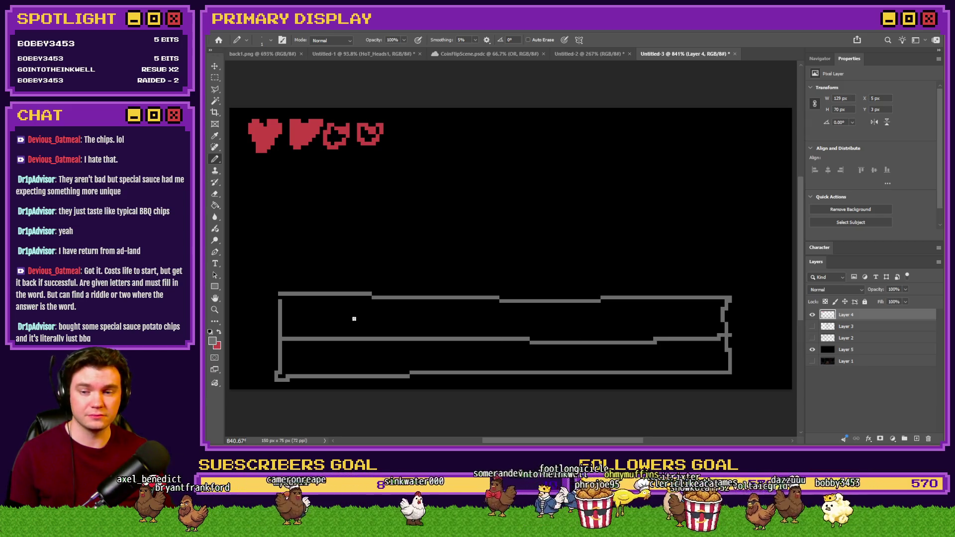
- Add ten vertical dividers across the grey box to form its columns
{"action": "left_click_drag", "start_coordinate": [323, 297], "coordinate": [324, 367]}
{"action": "left_click_drag", "start_coordinate": [361, 297], "coordinate": [360, 371]}
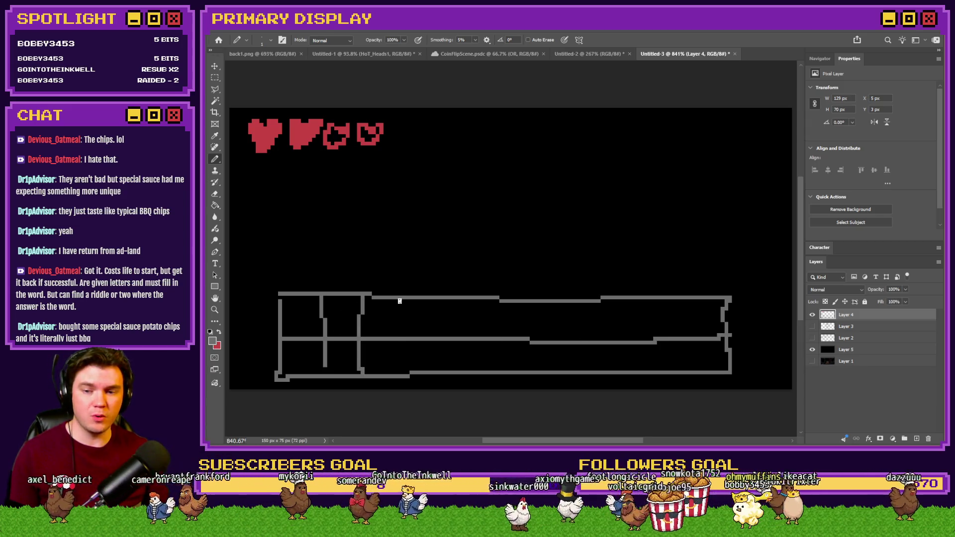
{"action": "left_click_drag", "start_coordinate": [399, 300], "coordinate": [396, 372]}
{"action": "left_click_drag", "start_coordinate": [446, 300], "coordinate": [446, 371]}
{"action": "left_click_drag", "start_coordinate": [479, 299], "coordinate": [477, 372]}
{"action": "left_click_drag", "start_coordinate": [512, 302], "coordinate": [513, 381]}
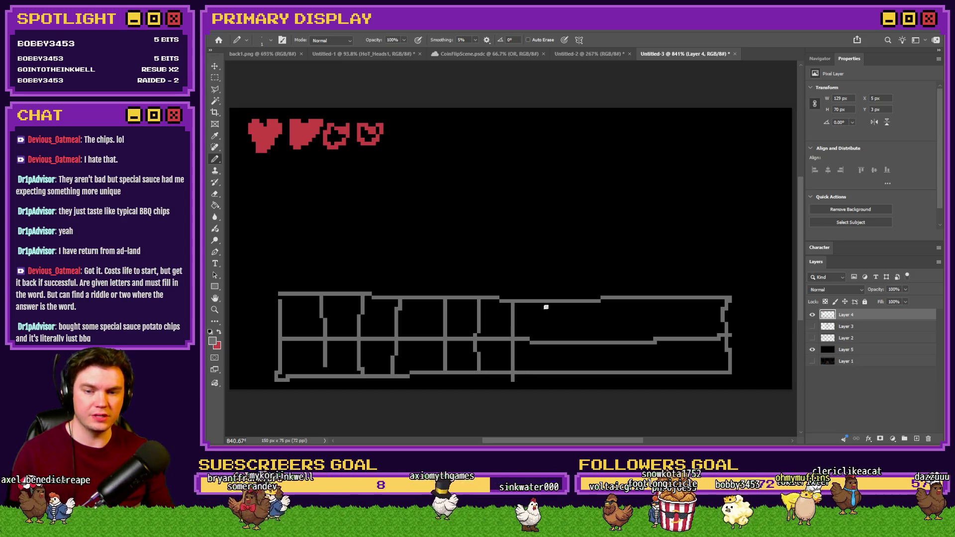
{"action": "left_click_drag", "start_coordinate": [551, 302], "coordinate": [553, 362]}
{"action": "mouse_move", "coordinate": [594, 301]}
{"action": "left_mouse_down"}
{"action": "mouse_move", "coordinate": [592, 371]}
{"action": "mouse_move", "coordinate": [621, 367]}
{"action": "left_mouse_up"}
{"action": "left_click_drag", "start_coordinate": [654, 301], "coordinate": [655, 355]}
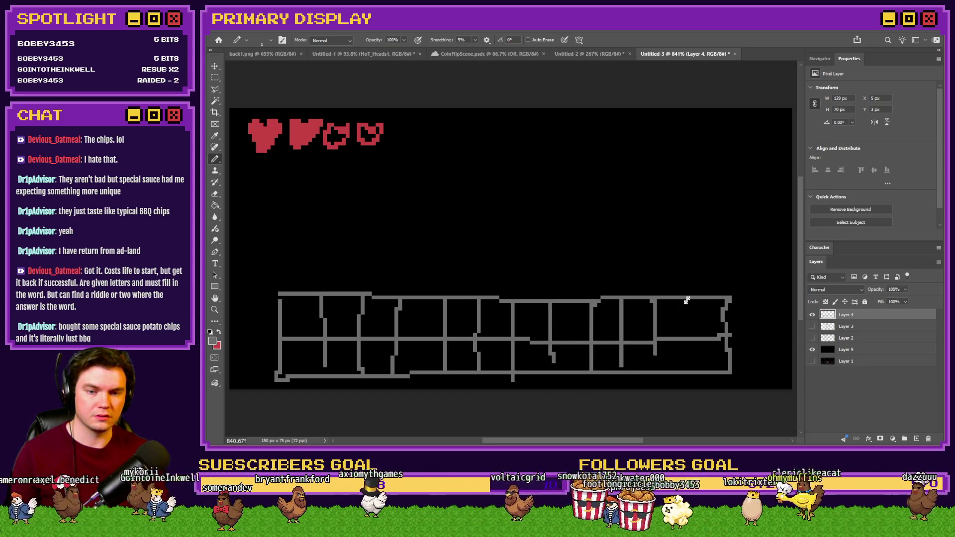
{"action": "left_click_drag", "start_coordinate": [696, 302], "coordinate": [694, 370]}
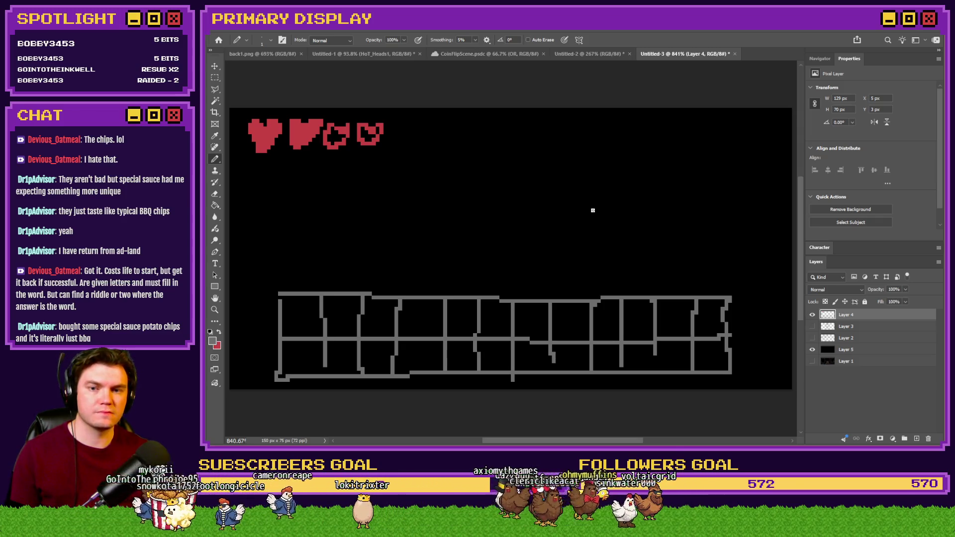
- Pencil a wide grey box with a narrower box below it, then draw an A in the first grid cell
{"action": "mouse_move", "coordinate": [611, 184]}
{"action": "left_mouse_down"}
{"action": "mouse_move", "coordinate": [356, 186]}
{"action": "mouse_move", "coordinate": [357, 235]}
{"action": "mouse_move", "coordinate": [563, 233]}
{"action": "mouse_move", "coordinate": [629, 212]}
{"action": "mouse_move", "coordinate": [602, 187]}
{"action": "left_mouse_up"}
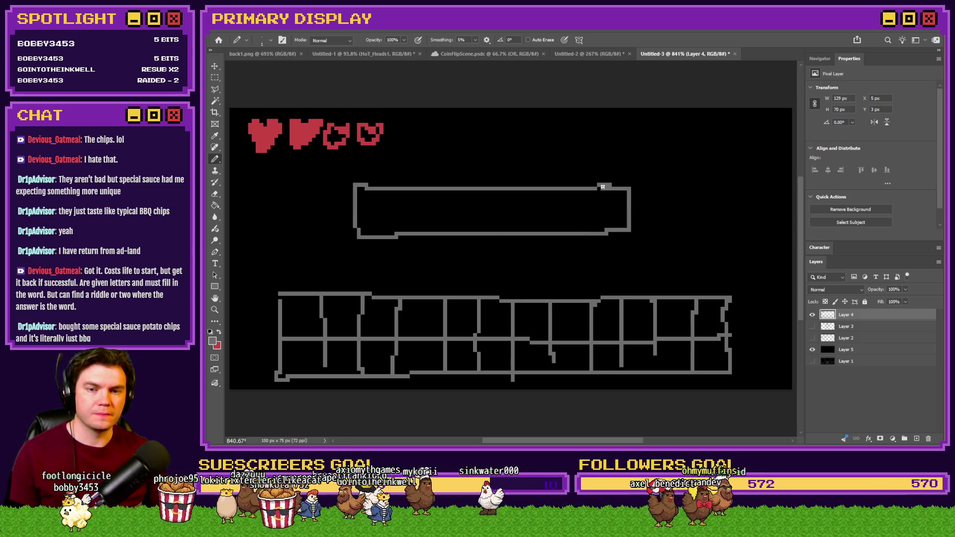
{"action": "mouse_move", "coordinate": [404, 236]}
{"action": "left_mouse_down"}
{"action": "mouse_move", "coordinate": [446, 271]}
{"action": "mouse_move", "coordinate": [580, 267]}
{"action": "mouse_move", "coordinate": [577, 237]}
{"action": "left_mouse_up"}
{"action": "mouse_move", "coordinate": [292, 329]}
{"action": "left_mouse_down"}
{"action": "mouse_move", "coordinate": [298, 315]}
{"action": "mouse_move", "coordinate": [311, 326]}
{"action": "mouse_move", "coordinate": [336, 309]}
{"action": "mouse_move", "coordinate": [345, 312]}
{"action": "mouse_move", "coordinate": [336, 329]}
{"action": "mouse_move", "coordinate": [387, 328]}
{"action": "mouse_move", "coordinate": [416, 312]}
{"action": "mouse_move", "coordinate": [415, 326]}
{"action": "left_mouse_up"}
- Place dots in the fifth, sixth and seventh grid cells
{"action": "left_click", "coordinate": [456, 323]}
{"action": "left_click", "coordinate": [494, 324]}
{"action": "left_click", "coordinate": [539, 324]}
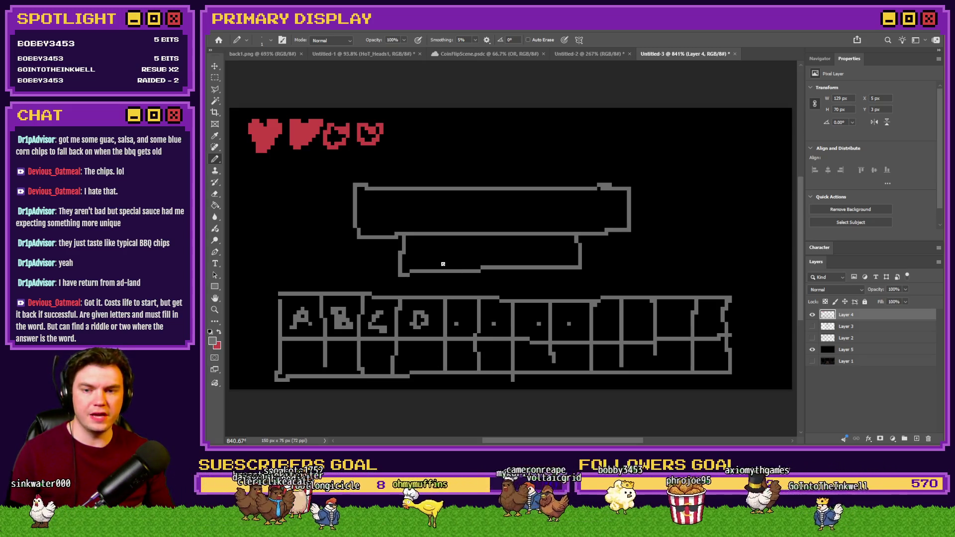
- Draw vertical dividers splitting the top word-box into letter cells, redoing one misplaced line
{"action": "left_click_drag", "start_coordinate": [416, 190], "coordinate": [414, 232]}
{"action": "key", "text": "ctrl+z"}
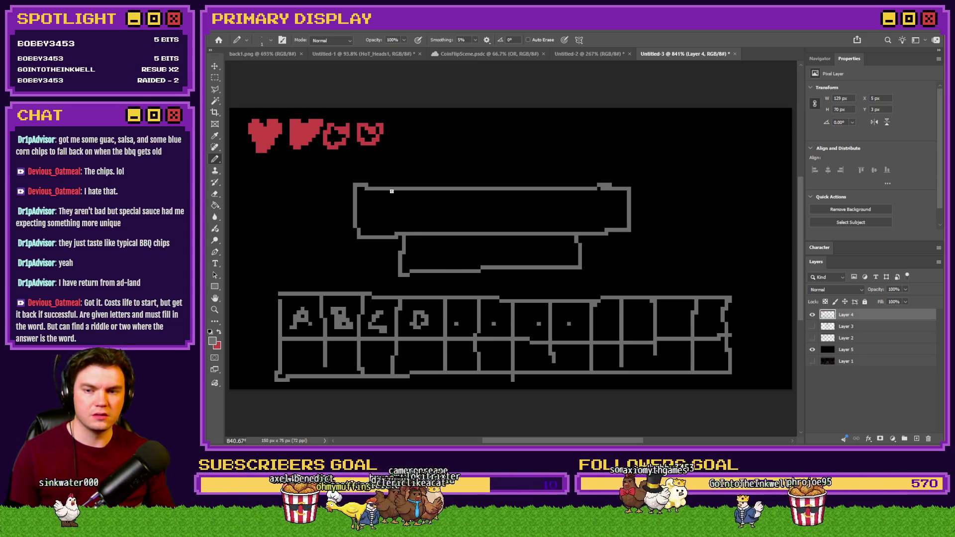
{"action": "left_click_drag", "start_coordinate": [388, 190], "coordinate": [389, 234]}
{"action": "left_click_drag", "start_coordinate": [427, 194], "coordinate": [426, 227]}
{"action": "left_click_drag", "start_coordinate": [455, 189], "coordinate": [457, 241]}
{"action": "left_click_drag", "start_coordinate": [495, 189], "coordinate": [497, 237]}
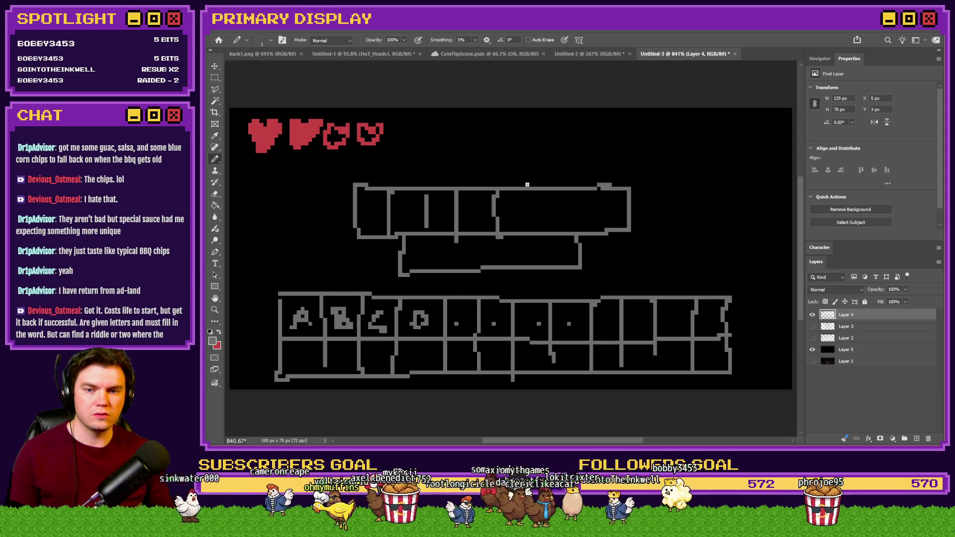
{"action": "left_click_drag", "start_coordinate": [527, 184], "coordinate": [527, 231]}
{"action": "left_click_drag", "start_coordinate": [553, 195], "coordinate": [550, 238]}
{"action": "left_click_drag", "start_coordinate": [591, 188], "coordinate": [592, 227]}
- Divide the lower word-box into letter cells with five vertical lines
{"action": "left_click_drag", "start_coordinate": [440, 238], "coordinate": [440, 263]}
{"action": "left_click_drag", "start_coordinate": [466, 236], "coordinate": [468, 270]}
{"action": "left_click_drag", "start_coordinate": [494, 235], "coordinate": [496, 261]}
{"action": "left_click_drag", "start_coordinate": [518, 236], "coordinate": [520, 275]}
{"action": "left_click_drag", "start_coordinate": [549, 238], "coordinate": [548, 267]}
- Fill each cell of both word-boxes with a small grey pixel glyph
{"action": "mouse_move", "coordinate": [367, 201]}
{"action": "left_mouse_down"}
{"action": "mouse_move", "coordinate": [368, 227]}
{"action": "mouse_move", "coordinate": [381, 215]}
{"action": "mouse_move", "coordinate": [382, 227]}
{"action": "mouse_move", "coordinate": [447, 224]}
{"action": "mouse_move", "coordinate": [438, 224]}
{"action": "mouse_move", "coordinate": [476, 210]}
{"action": "mouse_move", "coordinate": [477, 218]}
{"action": "mouse_move", "coordinate": [578, 215]}
{"action": "left_mouse_up"}
{"action": "left_click_drag", "start_coordinate": [595, 212], "coordinate": [620, 210]}
{"action": "left_click_drag", "start_coordinate": [414, 258], "coordinate": [453, 258]}
{"action": "left_click_drag", "start_coordinate": [470, 254], "coordinate": [560, 253]}
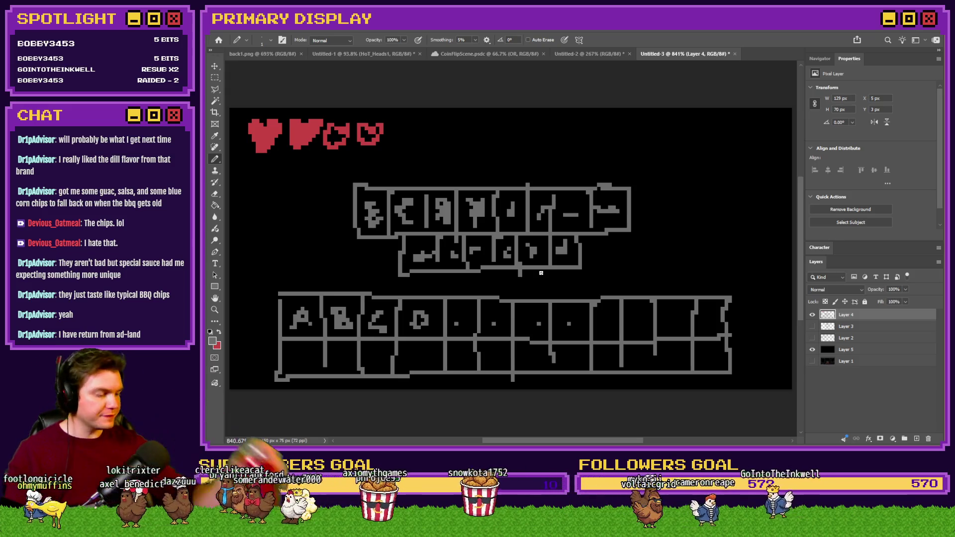
{"action": "left_click", "coordinate": [215, 77]}
- Move the four hearts 46 px right to centre them above the word-boxes, then return to the Pencil
{"action": "mouse_move", "coordinate": [407, 113]}
{"action": "left_mouse_down"}
{"action": "mouse_move", "coordinate": [242, 162]}
{"action": "mouse_move", "coordinate": [452, 152]}
{"action": "left_mouse_up"}
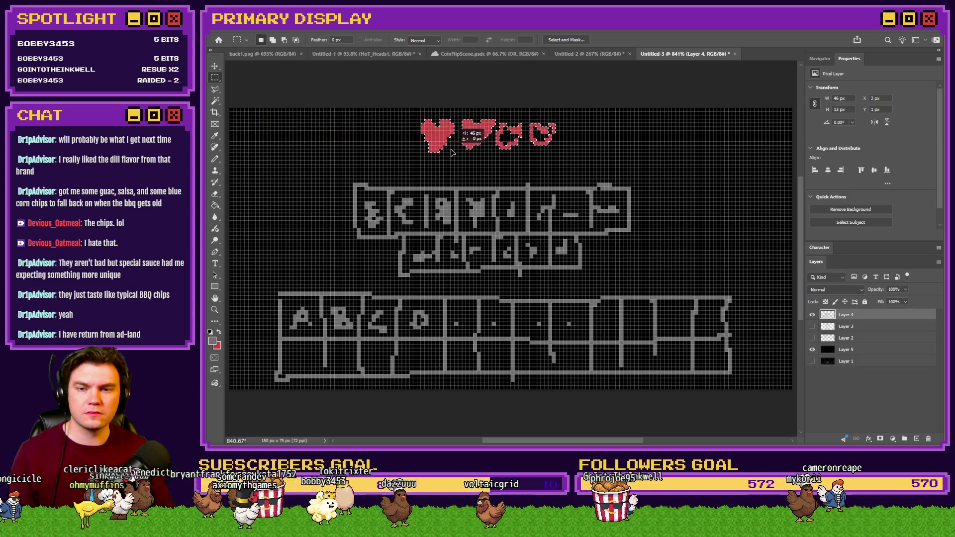
{"action": "left_click", "coordinate": [376, 133]}
{"action": "left_click", "coordinate": [216, 160]}
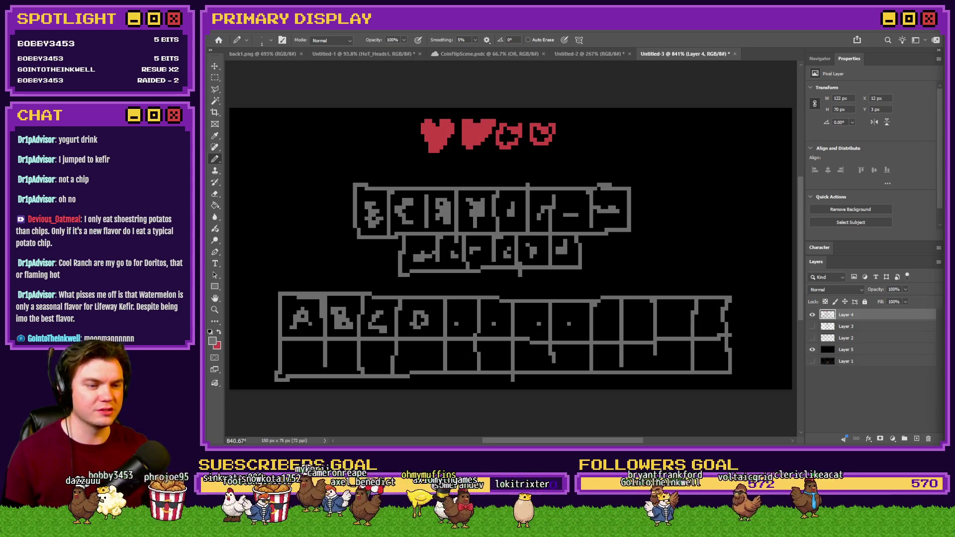
{"action": "left_click_drag", "start_coordinate": [946, 74], "coordinate": [745, 73]}
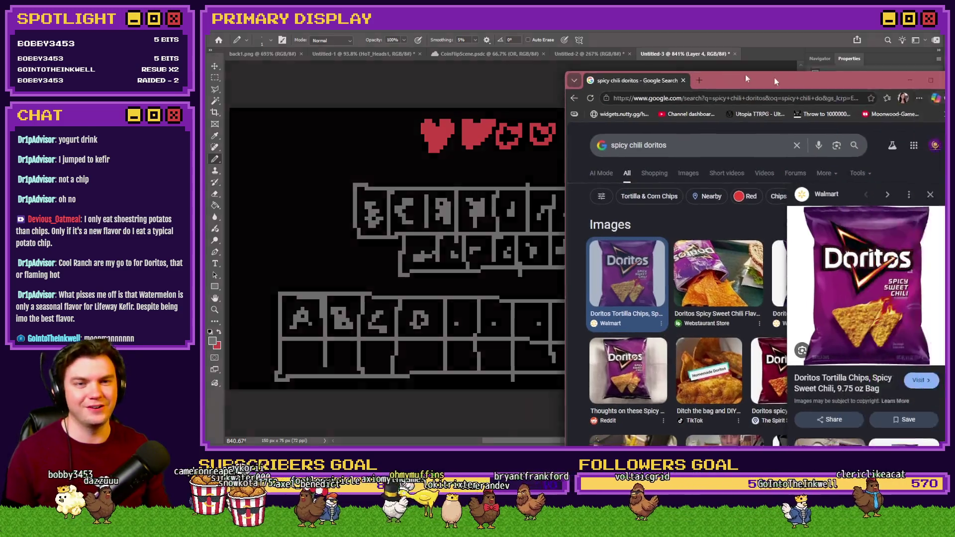
{"action": "double_click", "coordinate": [745, 74]}
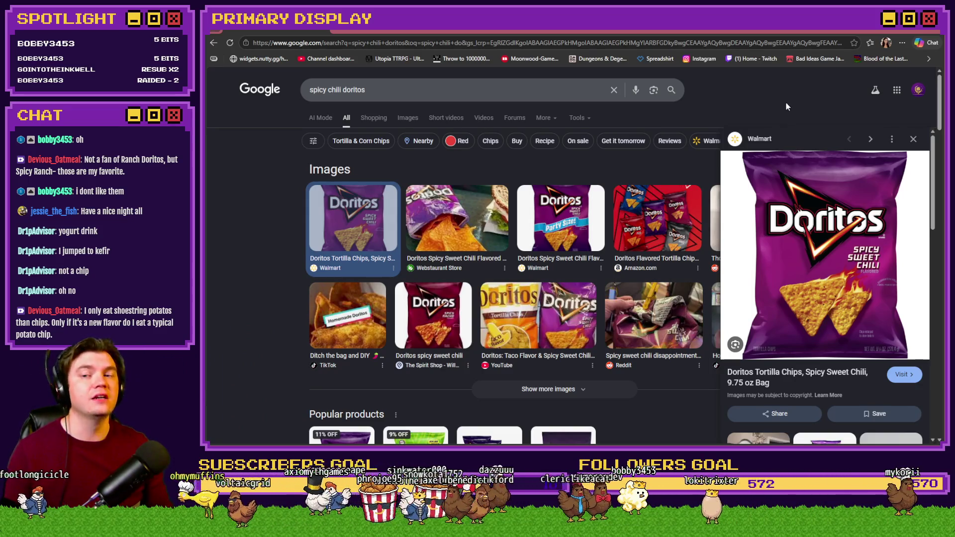
{"action": "left_click", "coordinate": [934, 31]}
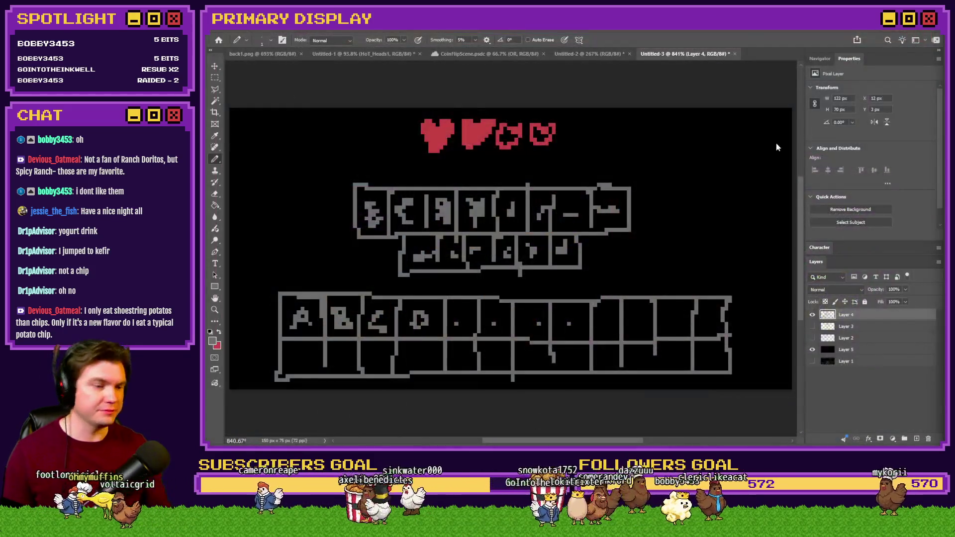
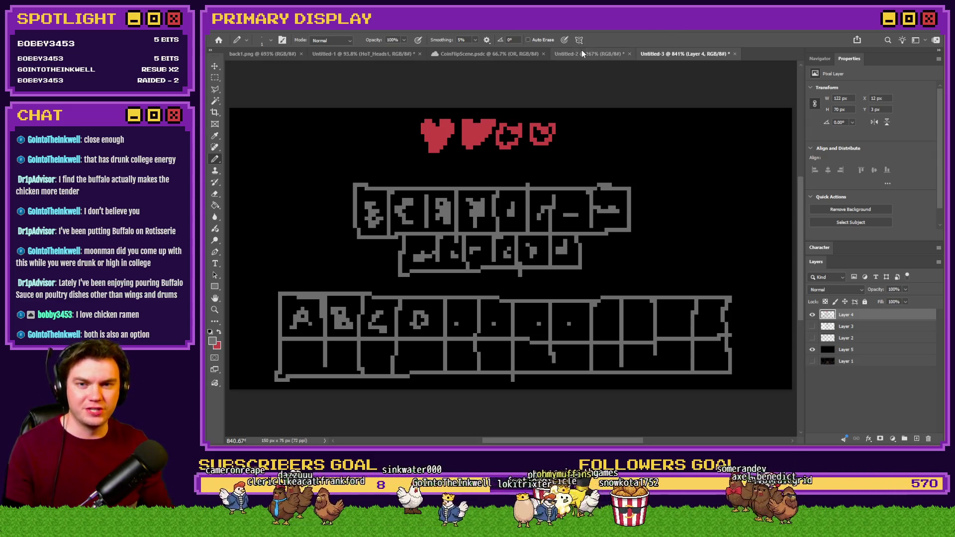
- Close Untitled-2 without saving and open the ToV_Puzzles.psdc layout file
{"action": "left_click", "coordinate": [612, 51]}
{"action": "left_click", "coordinate": [643, 51]}
{"action": "left_click", "coordinate": [629, 54]}
{"action": "left_click", "coordinate": [578, 178]}
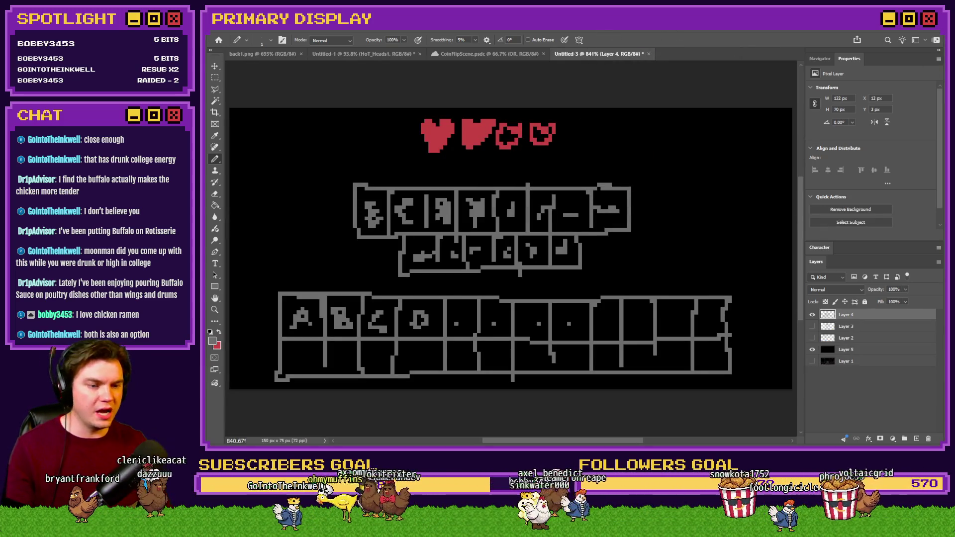
{"action": "key", "text": "ctrl+alt+shift+w"}
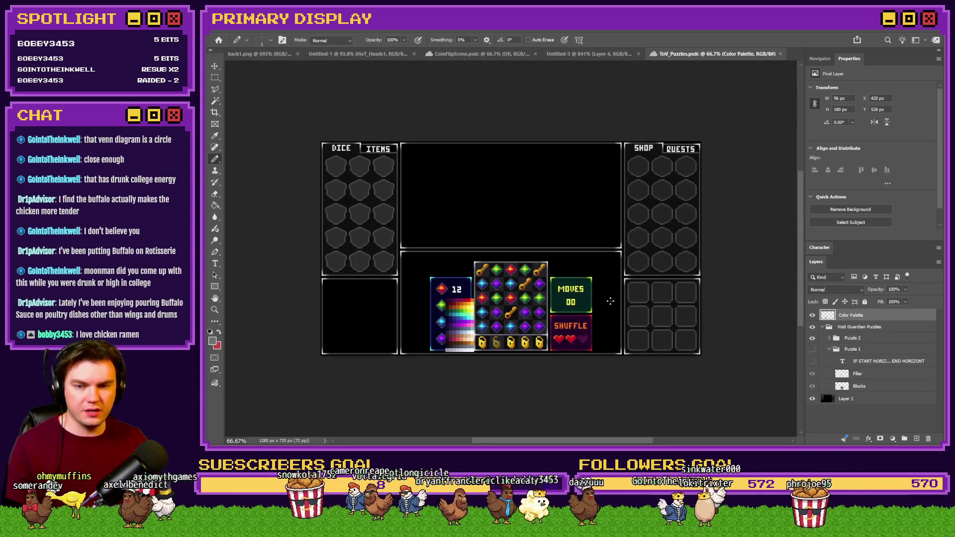
- Hide the Puzzle 1 and Puzzle 2 groups and collapse the Void Guardian Puzzles folder
{"action": "key", "text": "ctrl+0"}
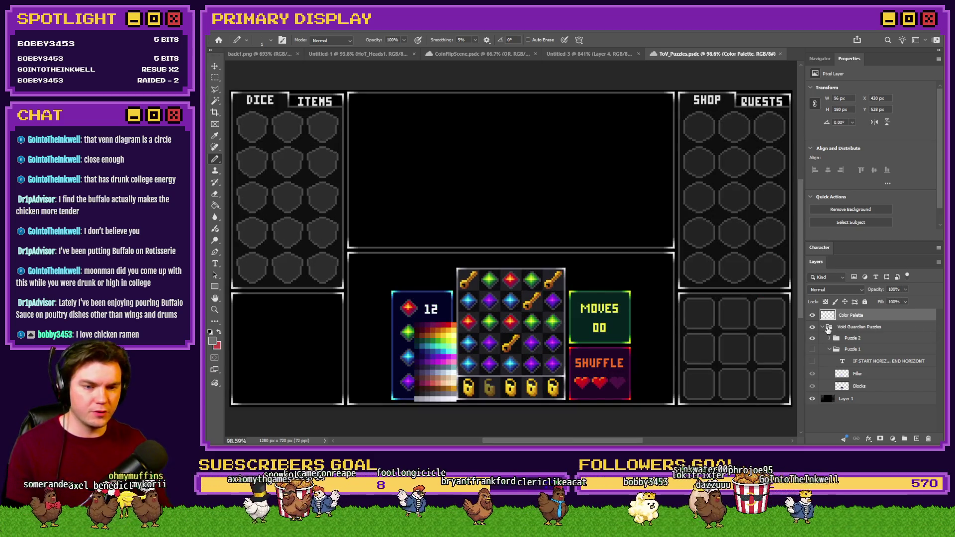
{"action": "left_click", "coordinate": [812, 339]}
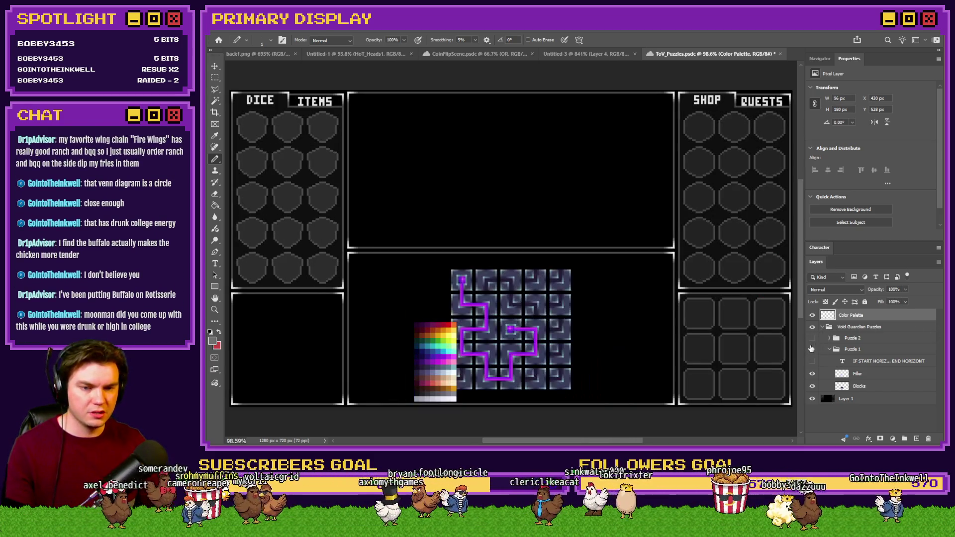
{"action": "left_click", "coordinate": [812, 339]}
{"action": "left_click", "coordinate": [812, 349]}
{"action": "left_click", "coordinate": [846, 338]}
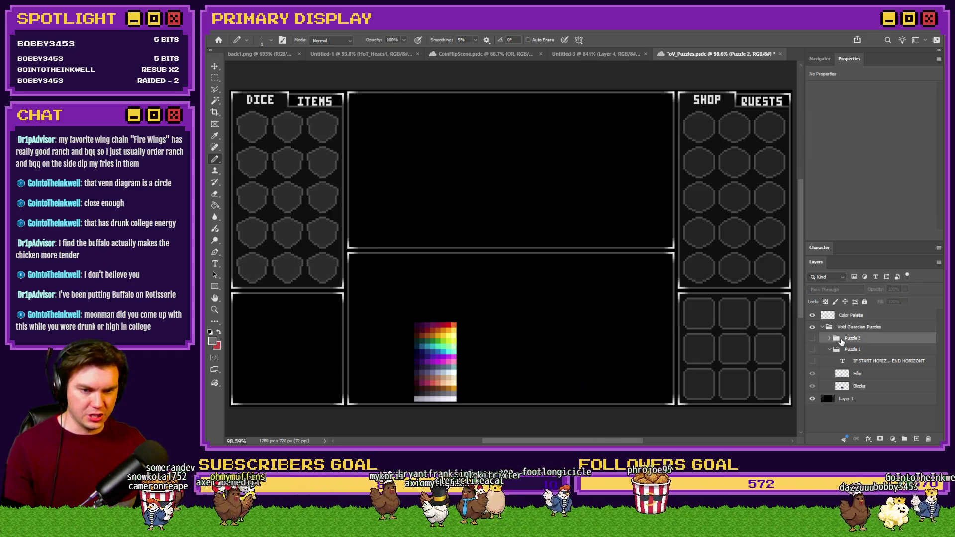
{"action": "left_click", "coordinate": [830, 349]}
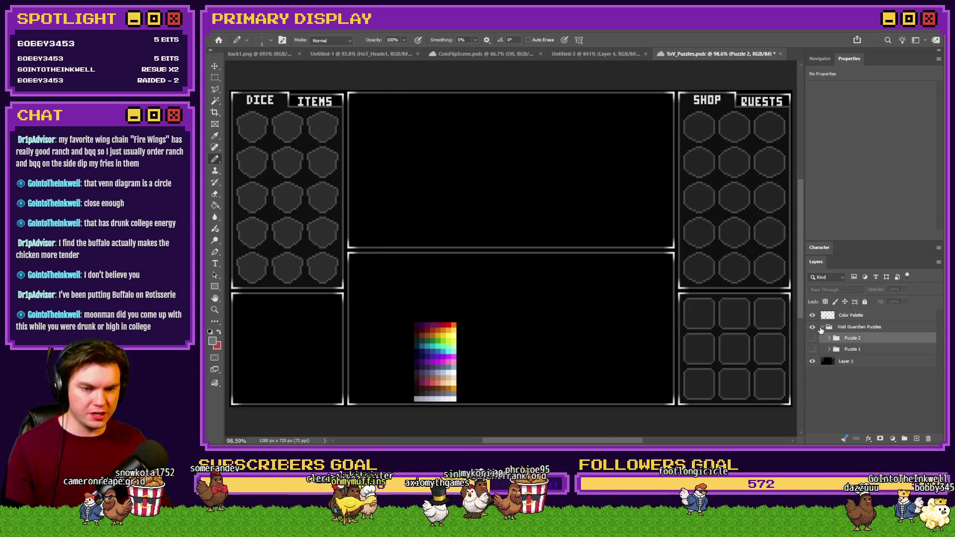
{"action": "left_click", "coordinate": [823, 327]}
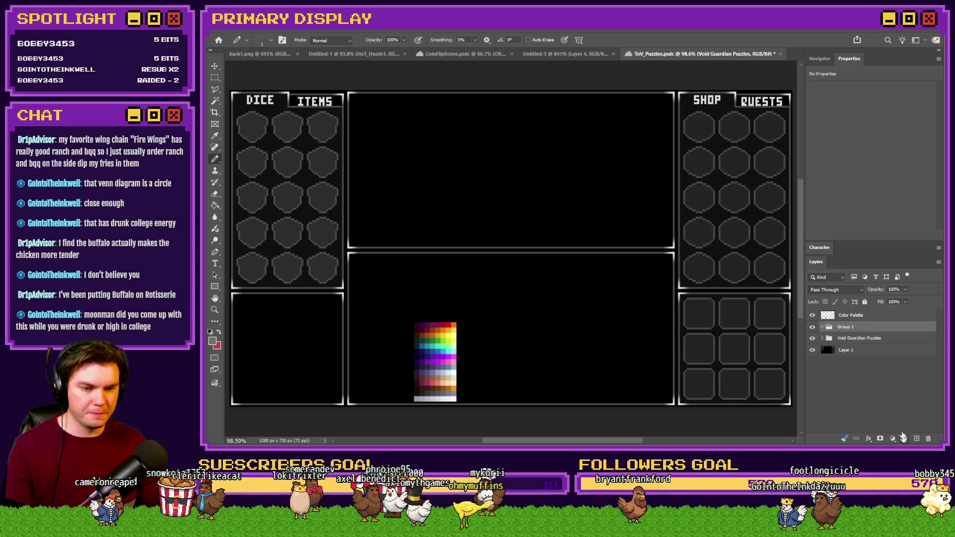
- Add a new empty layer group and draw a rectangular selection across the layout
{"action": "left_click", "coordinate": [904, 438]}
{"action": "double_click", "coordinate": [845, 327]}
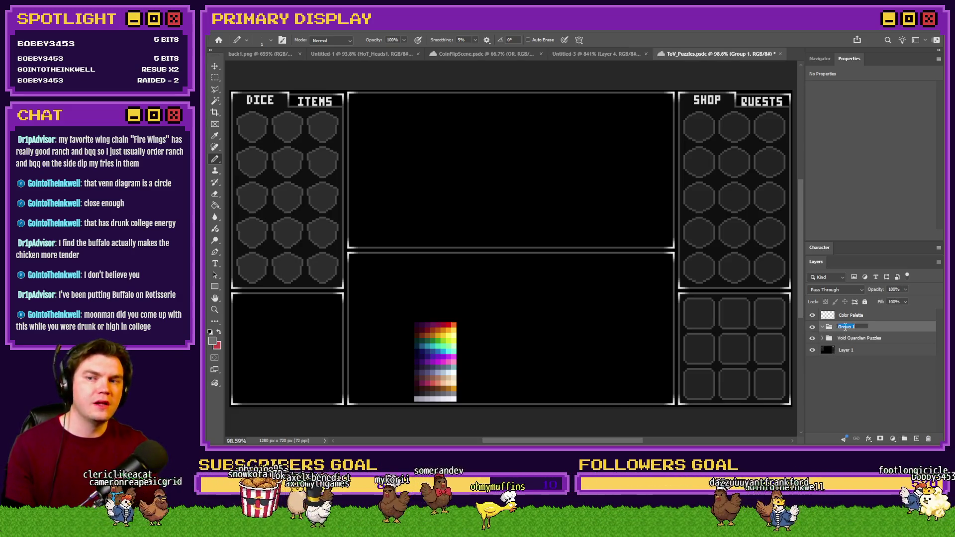
{"action": "key", "text": "Return"}
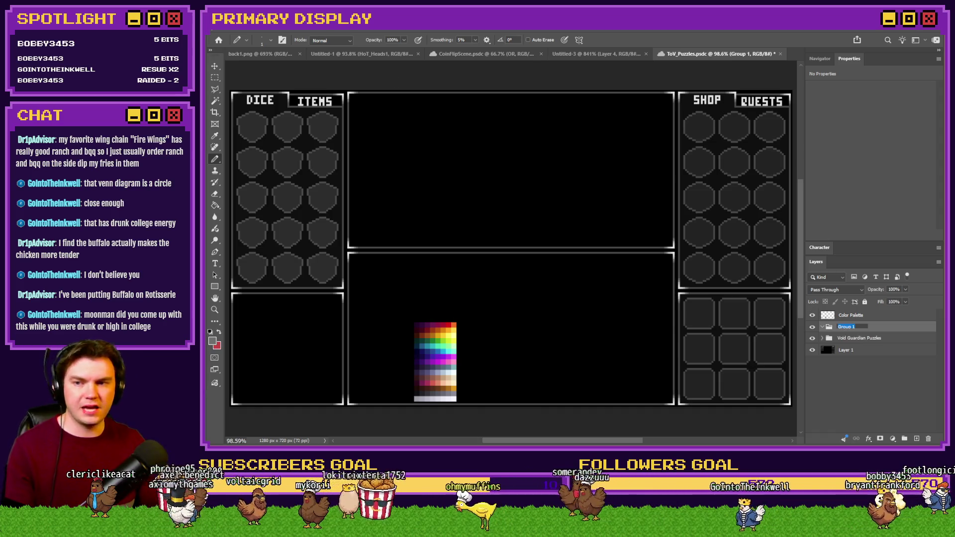
{"action": "key", "text": "m"}
{"action": "mouse_move", "coordinate": [231, 93]}
{"action": "left_mouse_down"}
{"action": "mouse_move", "coordinate": [305, 155]}
{"action": "mouse_move", "coordinate": [691, 371]}
{"action": "mouse_move", "coordinate": [799, 398]}
{"action": "mouse_move", "coordinate": [755, 410]}
{"action": "left_mouse_up"}
- Resize the image to 25% width, giving 320×180 px
{"action": "key", "text": "ctrl+alt+i"}
{"action": "type", "text": "25"}
{"action": "key", "text": "Return"}
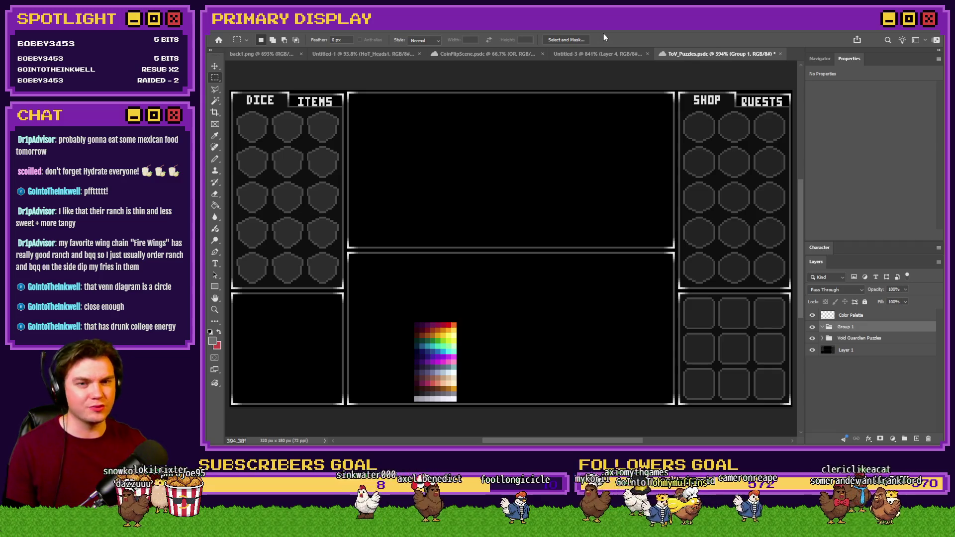
- Save the 320×180 ToV_Puzzles document and start renaming Group 1
{"action": "key", "text": "ctrl+s"}
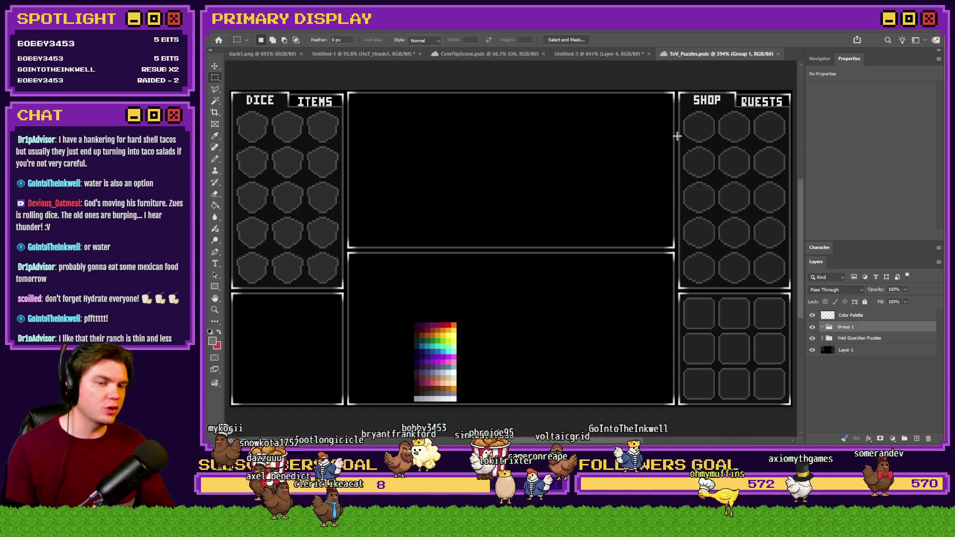
{"action": "double_click", "coordinate": [846, 327]}
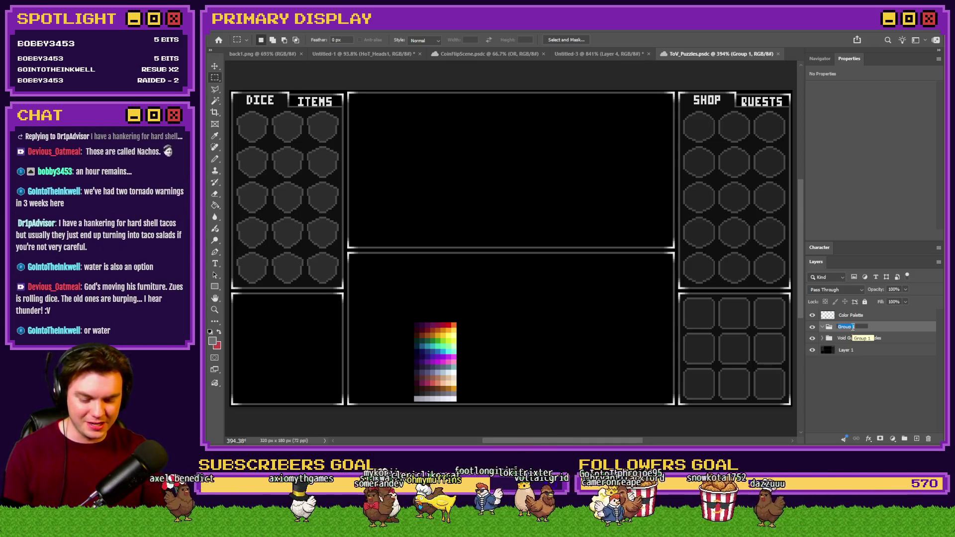
- Name the group 'Rune Translation Puzzles' and nest a new 'Hangman' group inside it
{"action": "type", "text": "Rune"}
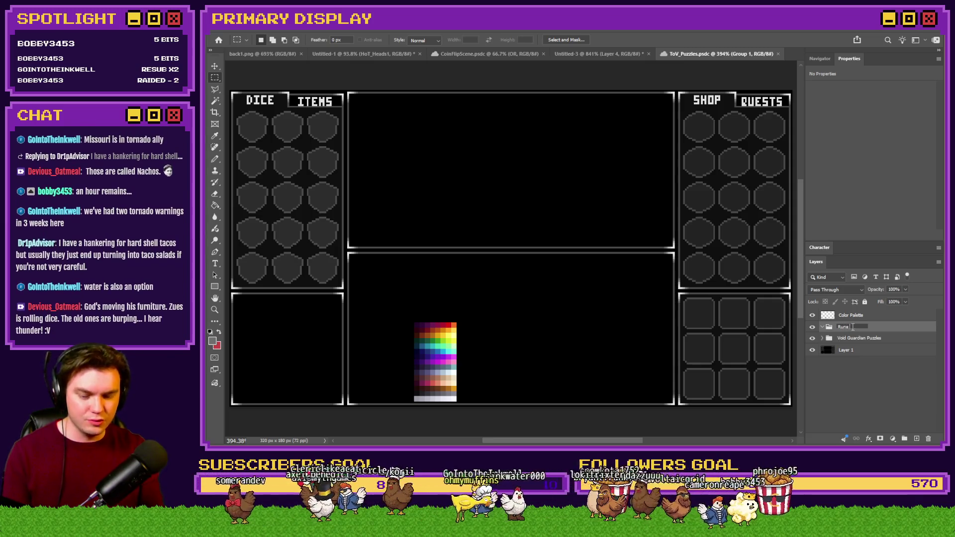
{"action": "type", "text": " Translation"}
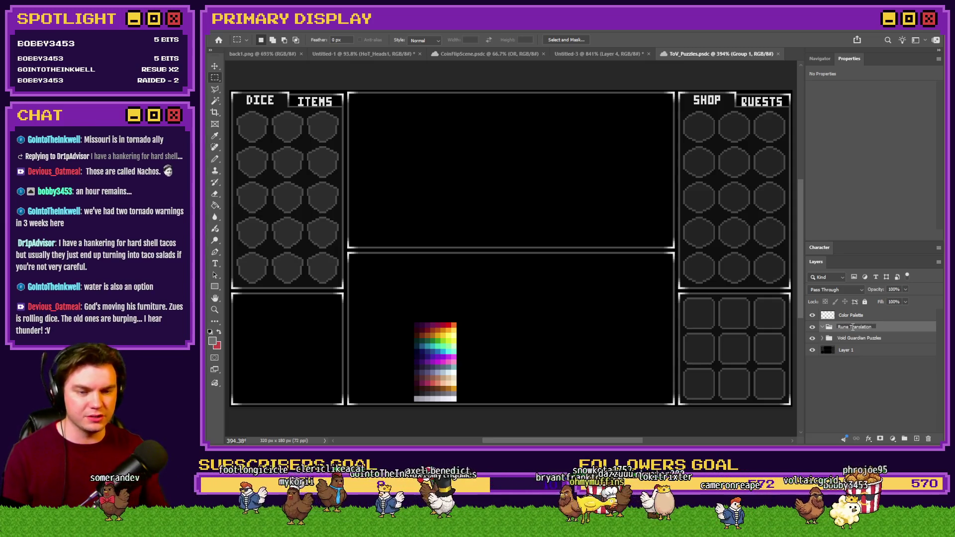
{"action": "type", "text": " Puzzles"}
{"action": "key", "text": "Return"}
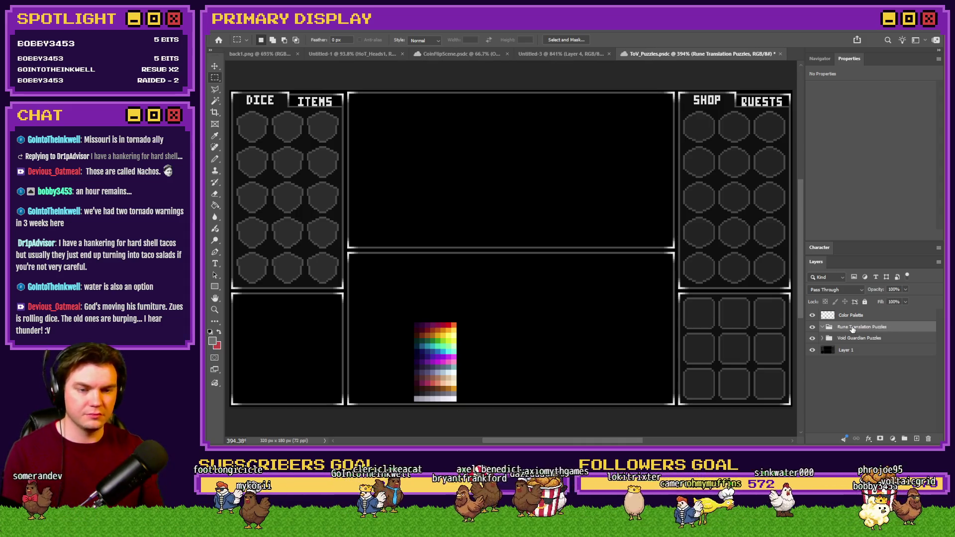
{"action": "left_click", "coordinate": [905, 439]}
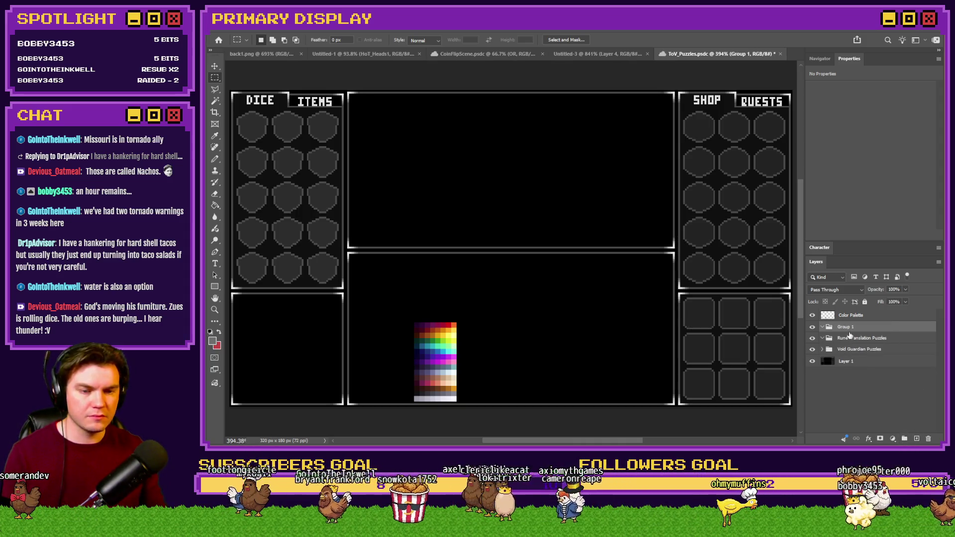
{"action": "double_click", "coordinate": [853, 338]}
{"action": "type", "text": "Hand"}
{"action": "key", "text": "Return"}
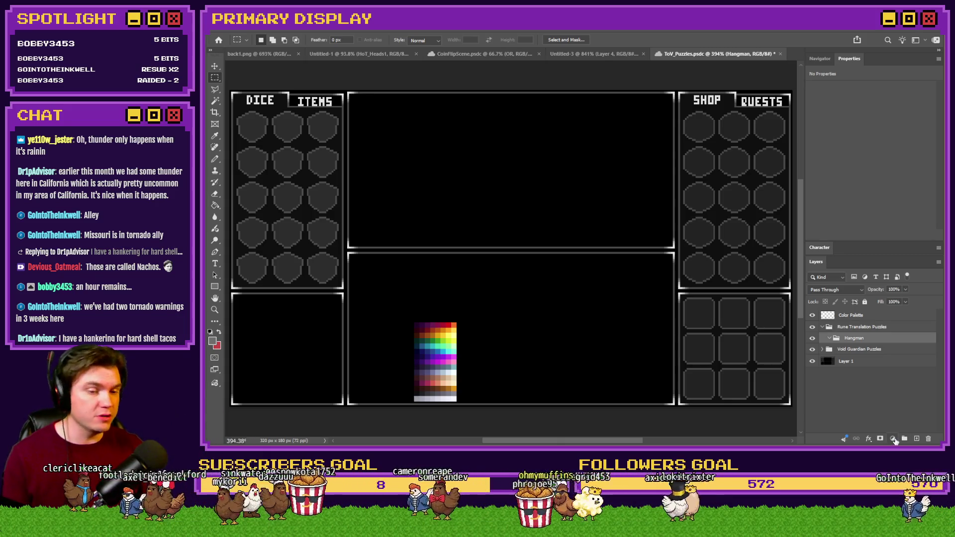
- Add a new layer inside Hangman and move the Color Palette up and to the left
{"action": "left_click", "coordinate": [917, 439]}
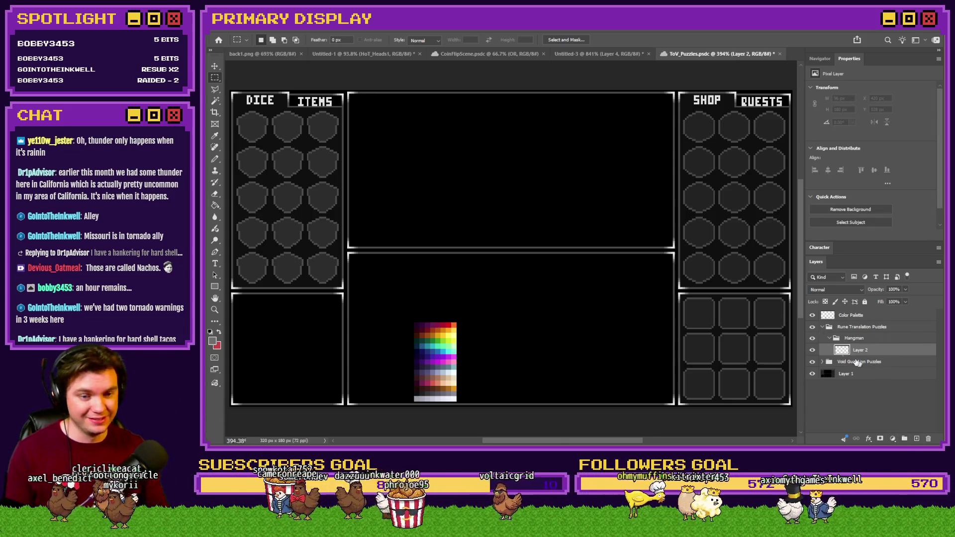
{"action": "left_click", "coordinate": [851, 315]}
{"action": "mouse_move", "coordinate": [531, 349]}
{"action": "left_mouse_down"}
{"action": "mouse_move", "coordinate": [503, 328]}
{"action": "mouse_move", "coordinate": [504, 312]}
{"action": "left_mouse_up"}
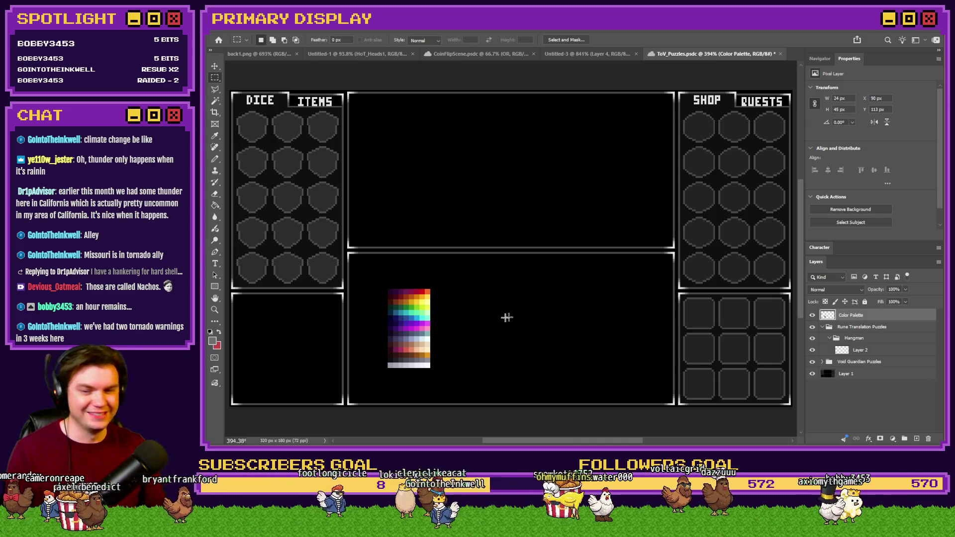
{"action": "scroll", "coordinate": [507, 317], "scroll_direction": "up", "scroll_amount": 3}
{"action": "scroll", "coordinate": [473, 324], "scroll_direction": "down", "scroll_amount": 2}
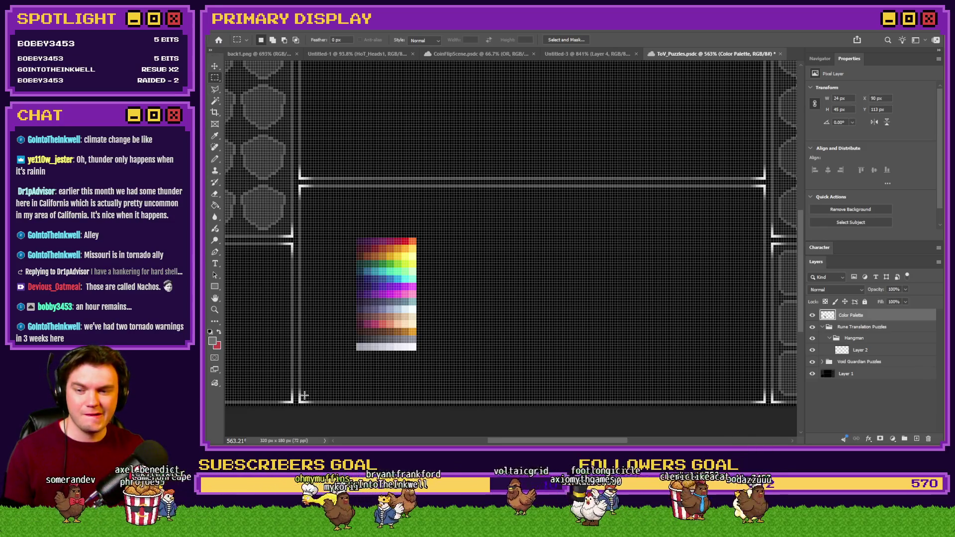
- Try trial selections on the puzzle panel's bottom strip and a 13×12 px tile area
{"action": "left_click_drag", "start_coordinate": [303, 398], "coordinate": [761, 330]}
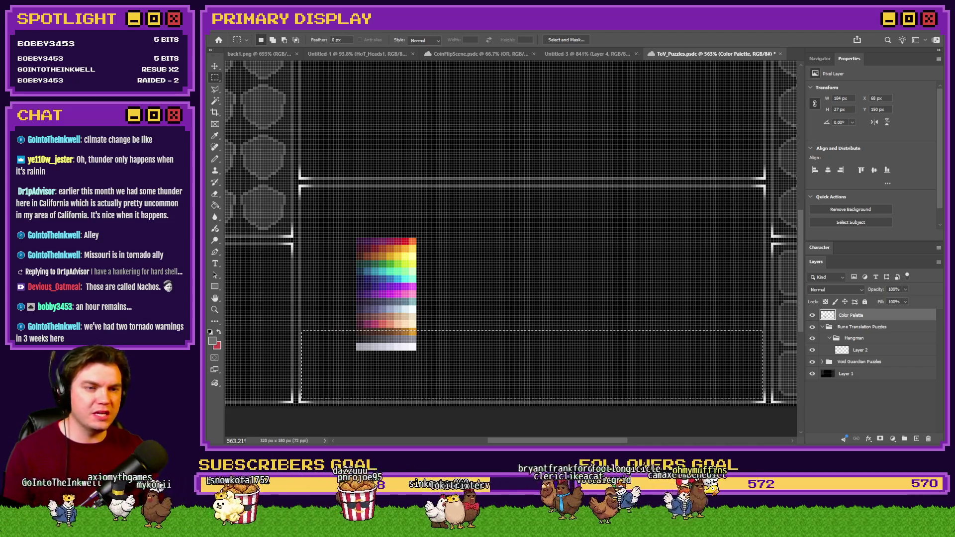
{"action": "left_click_drag", "start_coordinate": [430, 288], "coordinate": [460, 315]}
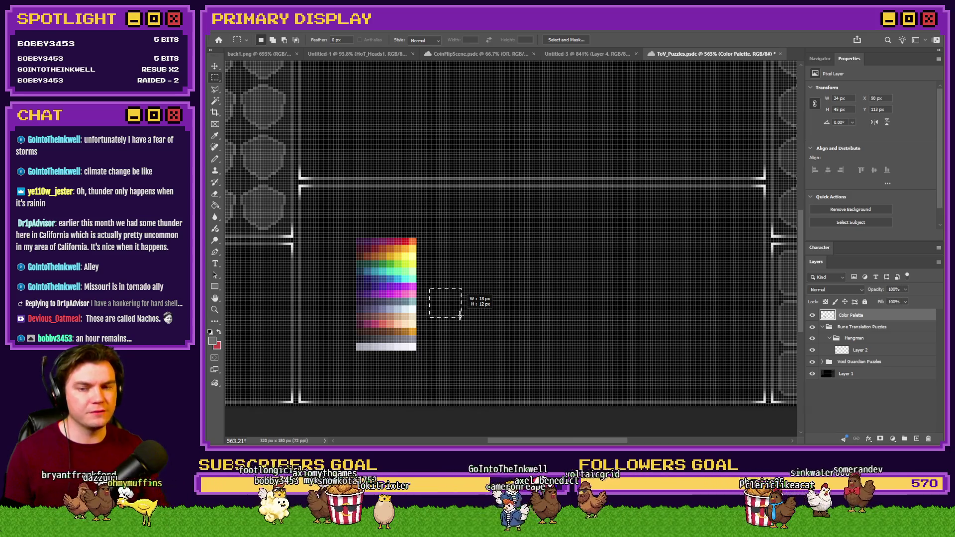
{"action": "left_click_drag", "start_coordinate": [460, 316], "coordinate": [461, 316]}
{"action": "left_click", "coordinate": [457, 302]}
{"action": "scroll", "coordinate": [456, 302], "scroll_direction": "up", "scroll_amount": 5}
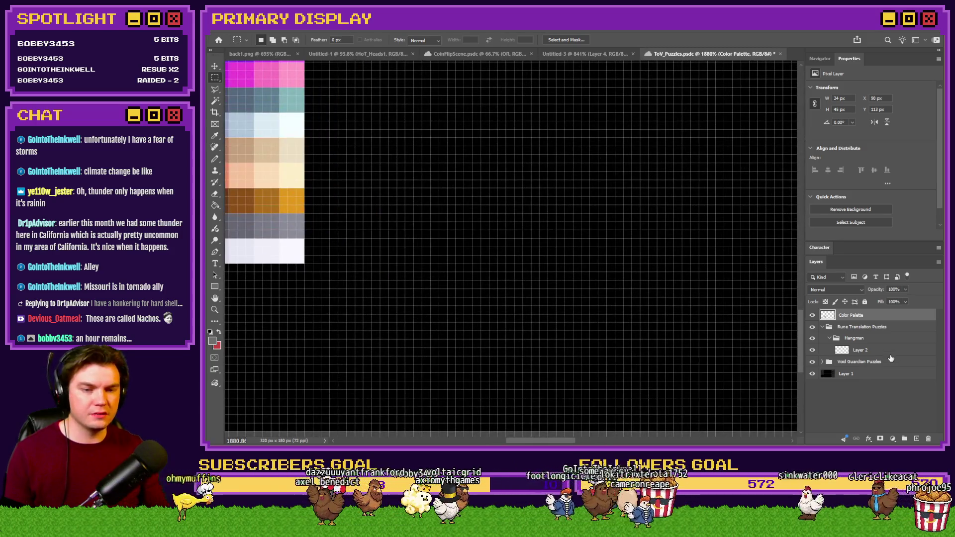
- Rename Layer 2 to 'Rune' and mark a 10×14 px block for the rune
{"action": "double_click", "coordinate": [867, 350]}
{"action": "type", "text": "Rune"}
{"action": "key", "text": "Return"}
{"action": "mouse_move", "coordinate": [497, 171]}
{"action": "left_mouse_down"}
{"action": "mouse_move", "coordinate": [560, 219]}
{"action": "mouse_move", "coordinate": [576, 286]}
{"action": "left_mouse_up"}
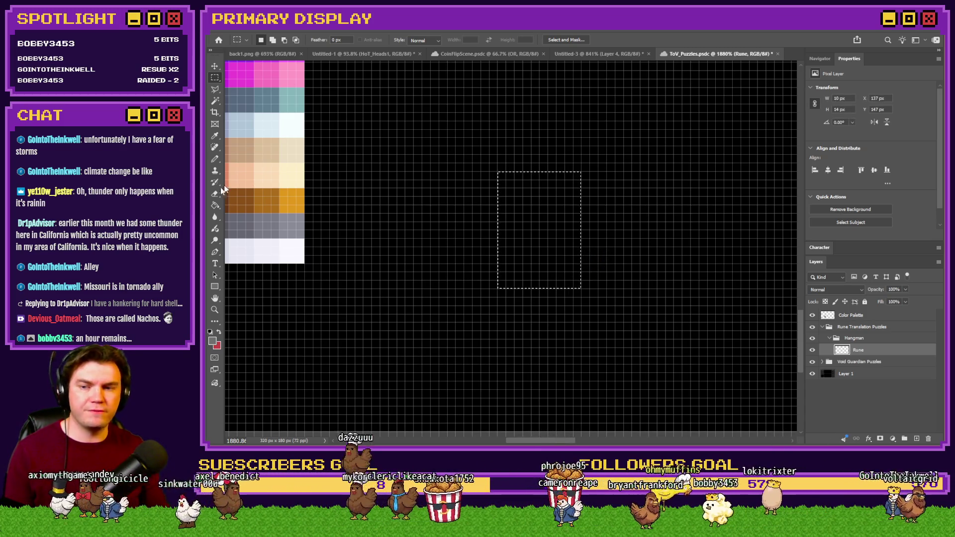
- Fill the 10×14 px rune block with light grey
{"action": "key", "text": "g"}
{"action": "scroll", "coordinate": [258, 217], "scroll_direction": "down", "scroll_amount": 2}
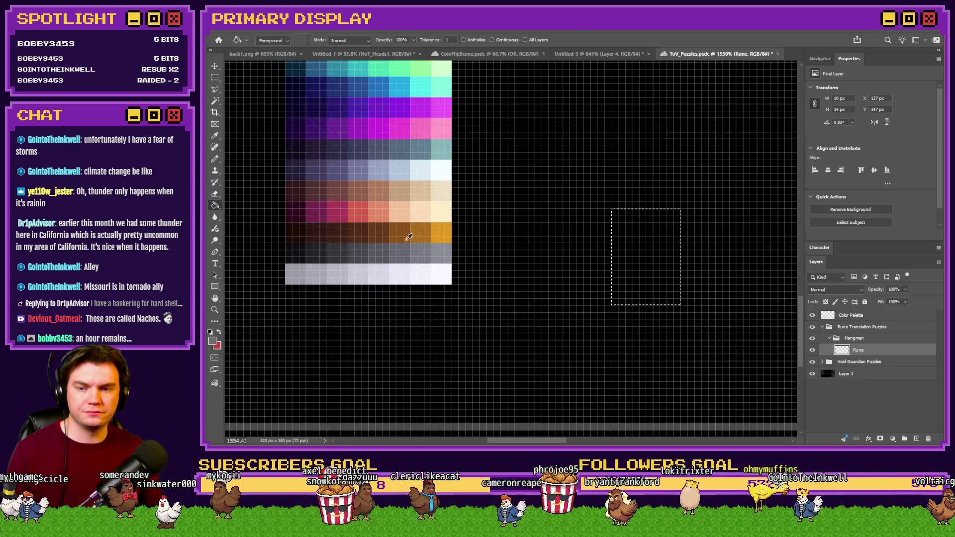
{"action": "left_click", "coordinate": [618, 255]}
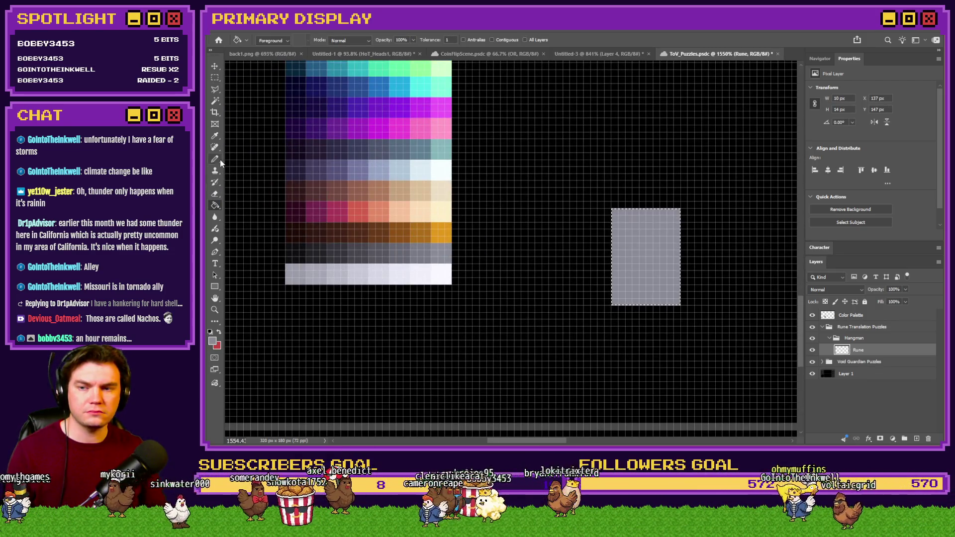
{"action": "key", "text": "b"}
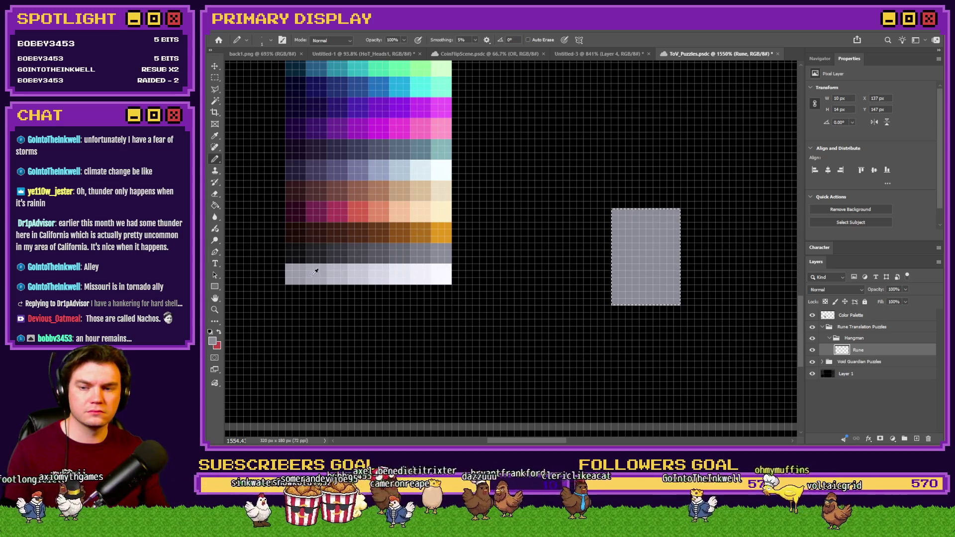
{"action": "scroll", "coordinate": [686, 235], "scroll_direction": "up", "scroll_amount": 3}
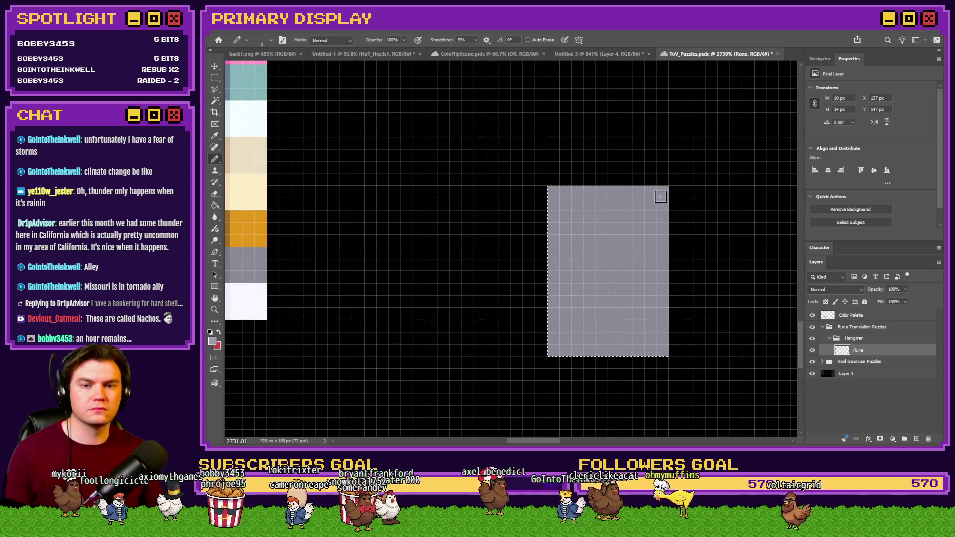
- Set the eraser to 1 px at 100% opacity and erase the rune block's four corner pixels
{"action": "key", "text": "e"}
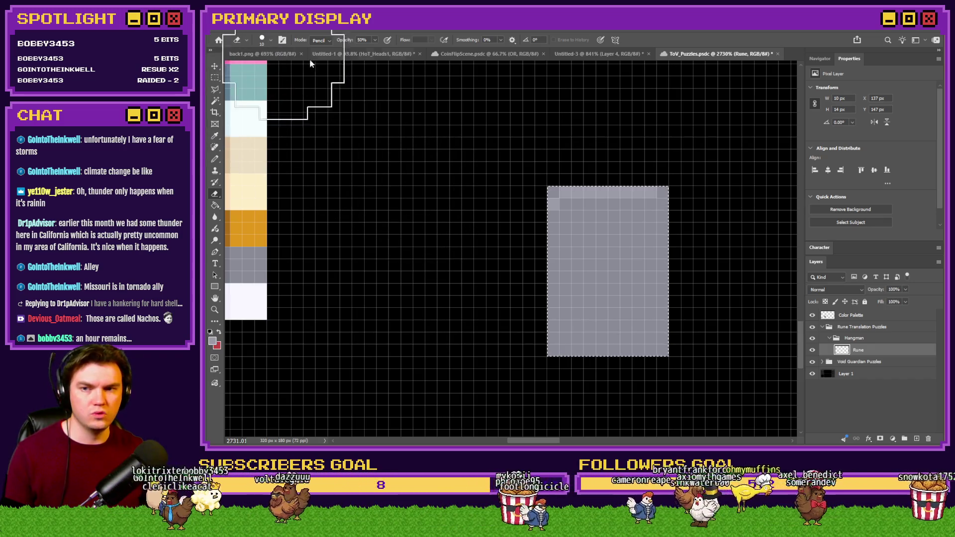
{"action": "right_click", "coordinate": [437, 97]}
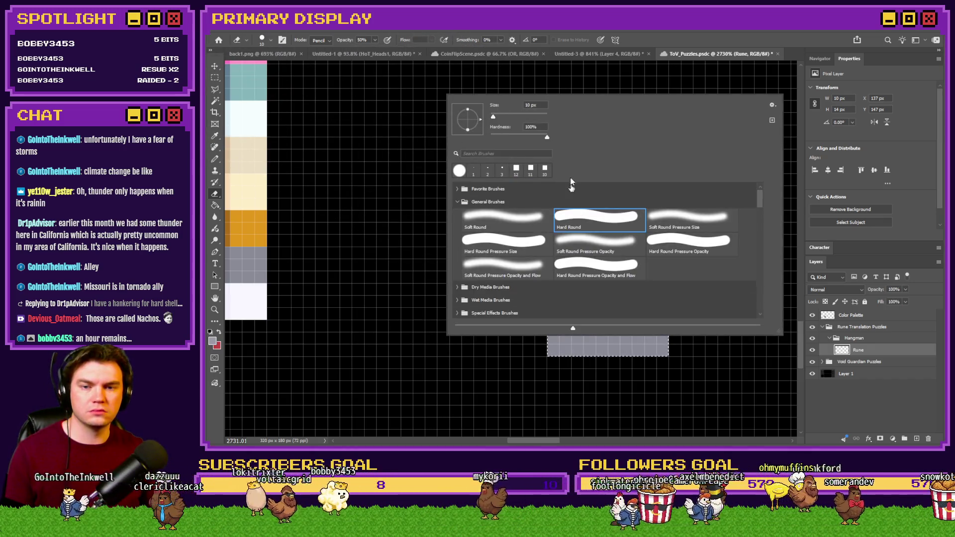
{"action": "left_click", "coordinate": [473, 169]}
{"action": "left_click", "coordinate": [374, 39]}
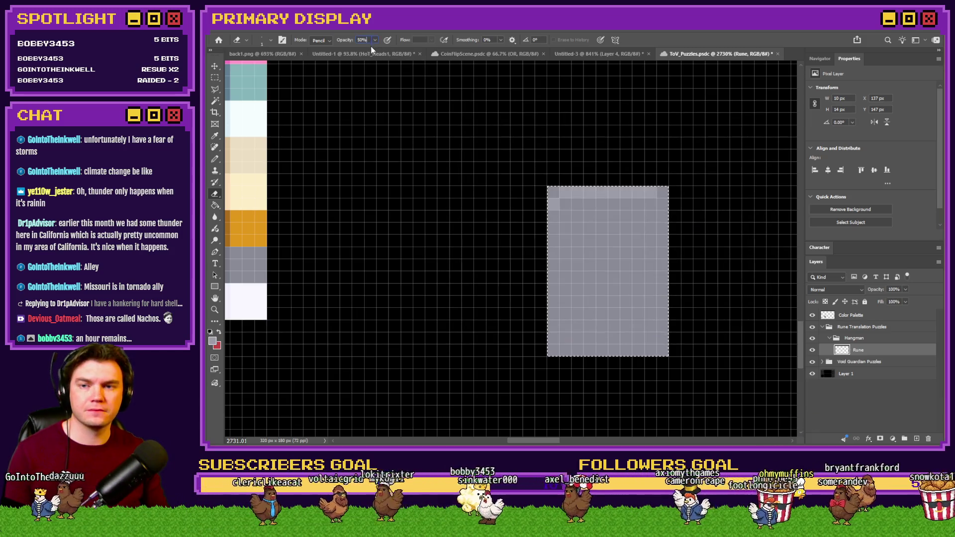
{"action": "left_click", "coordinate": [553, 192]}
{"action": "left_click", "coordinate": [663, 192]}
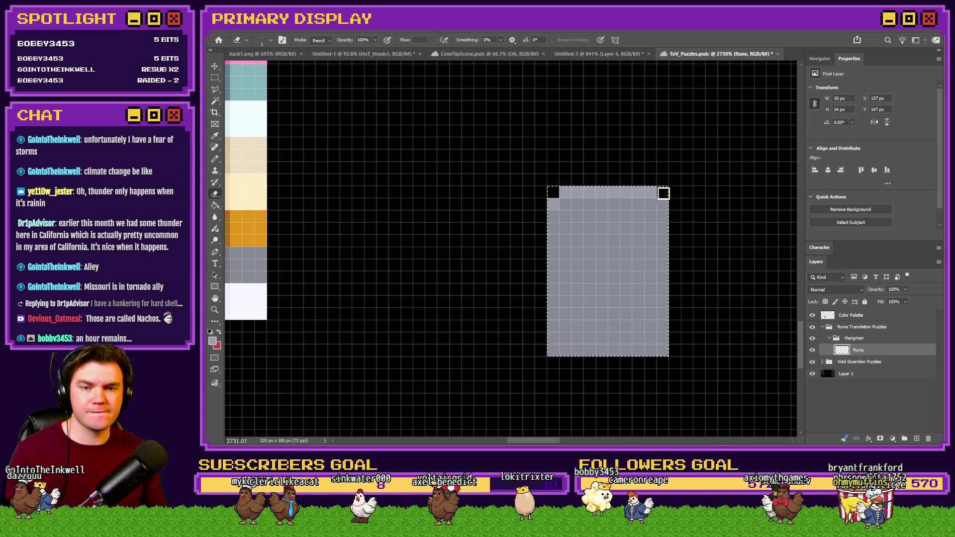
{"action": "left_click", "coordinate": [663, 351]}
{"action": "key", "text": "ctrl+d"}
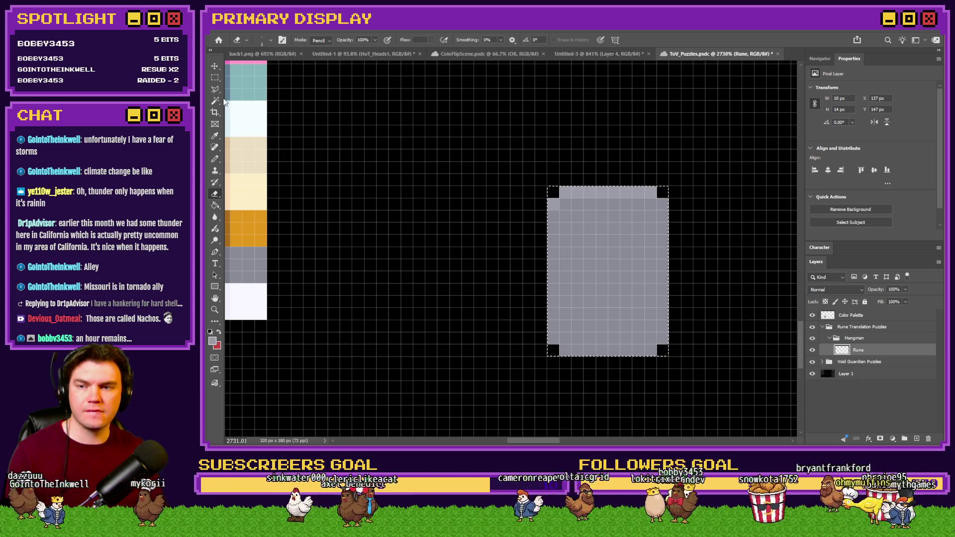
- Wrap the Rune layer in a new group named 'Runes'
{"action": "key", "text": "m"}
{"action": "left_click", "coordinate": [214, 158]}
{"action": "scroll", "coordinate": [431, 221], "scroll_direction": "down", "scroll_amount": 3}
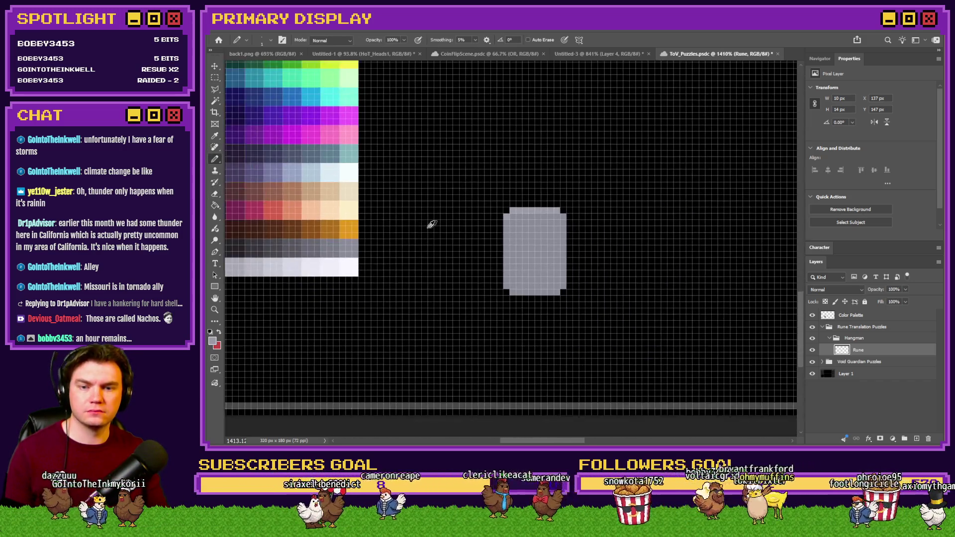
{"action": "scroll", "coordinate": [569, 270], "scroll_direction": "up", "scroll_amount": 2}
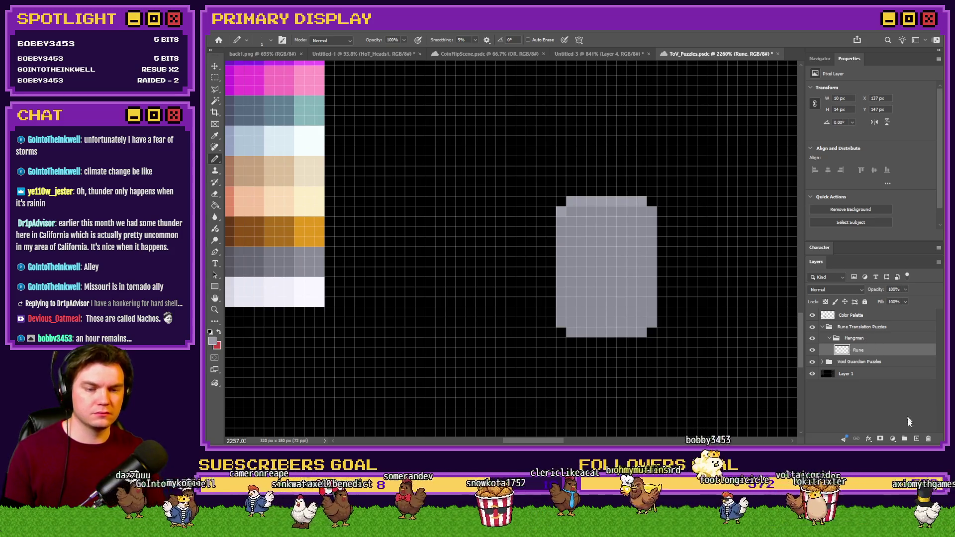
{"action": "key", "text": "ctrl+g"}
{"action": "type", "text": "Runes"}
{"action": "key", "text": "Return"}
{"action": "left_click", "coordinate": [858, 362]}
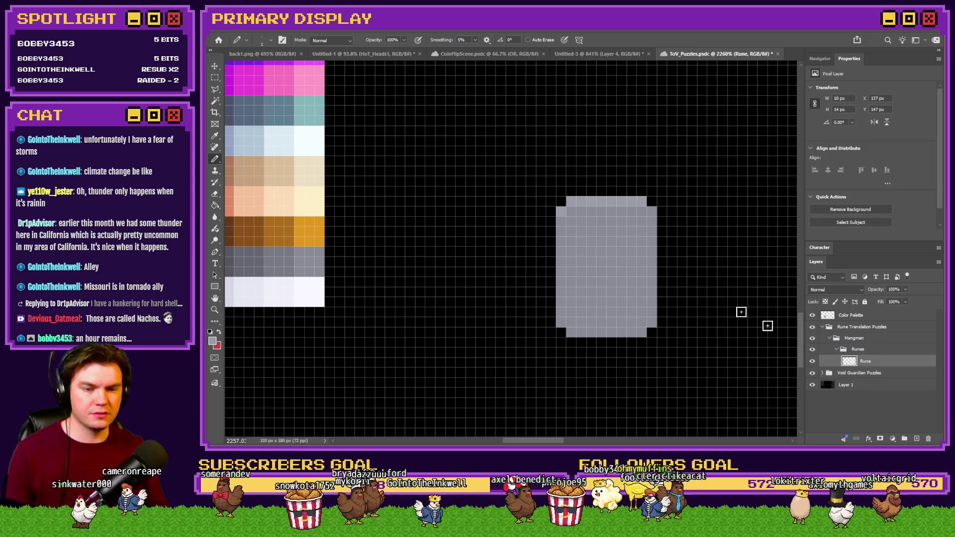
{"action": "scroll", "coordinate": [607, 219], "scroll_direction": "up", "scroll_amount": 2}
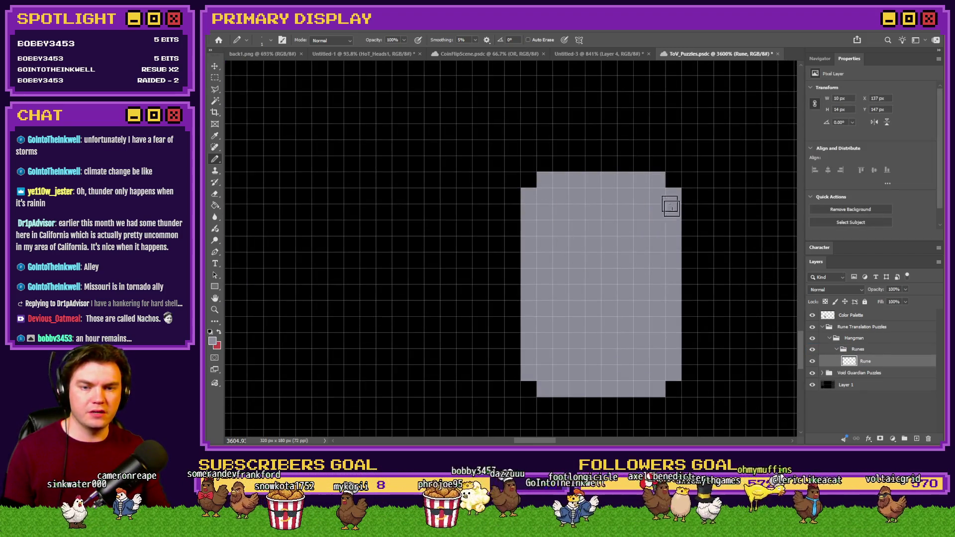
{"action": "scroll", "coordinate": [566, 271], "scroll_direction": "down", "scroll_amount": 3}
{"action": "scroll", "coordinate": [566, 272], "scroll_direction": "up", "scroll_amount": 1}
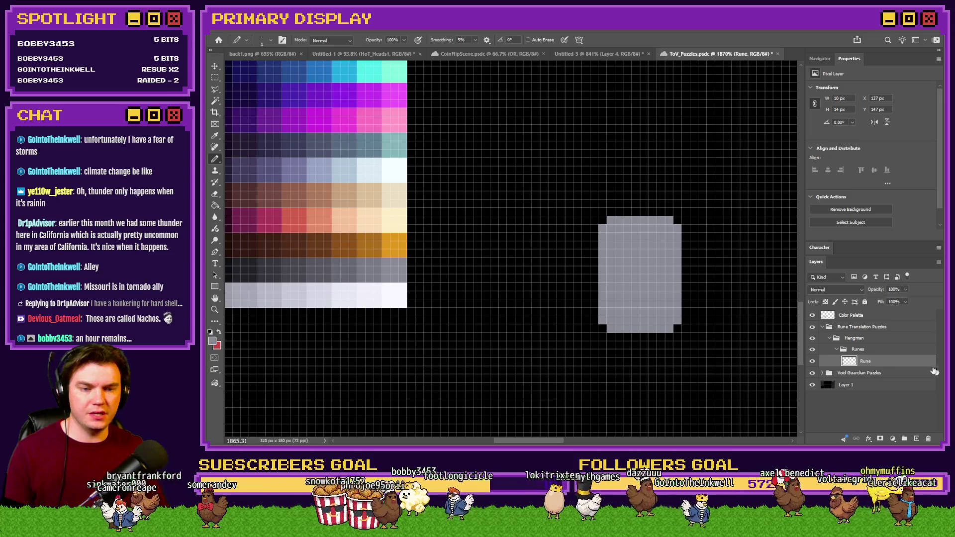
- Enable an Inner Shadow on the Rune layer using the rune's own grey as colour
{"action": "double_click", "coordinate": [886, 361]}
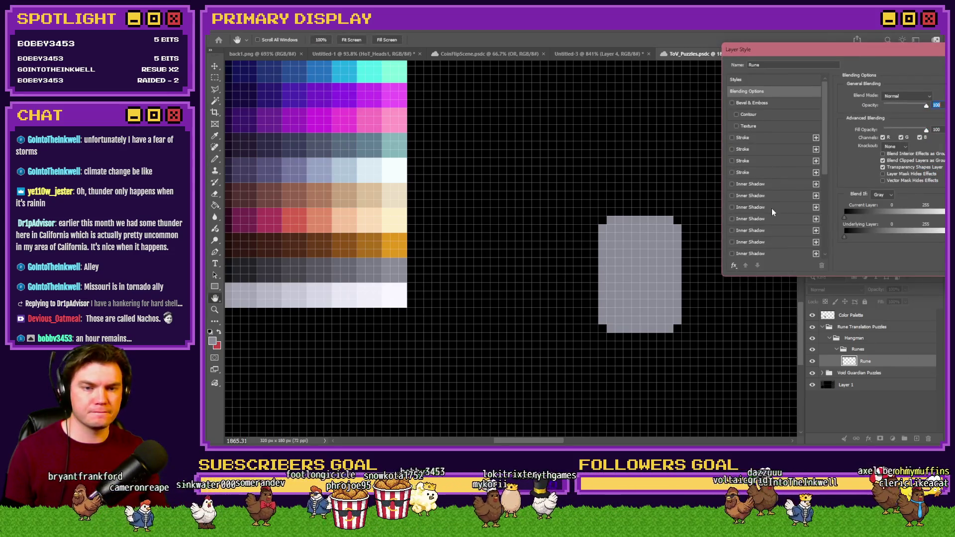
{"action": "left_click", "coordinate": [732, 127]}
{"action": "left_click", "coordinate": [748, 127]}
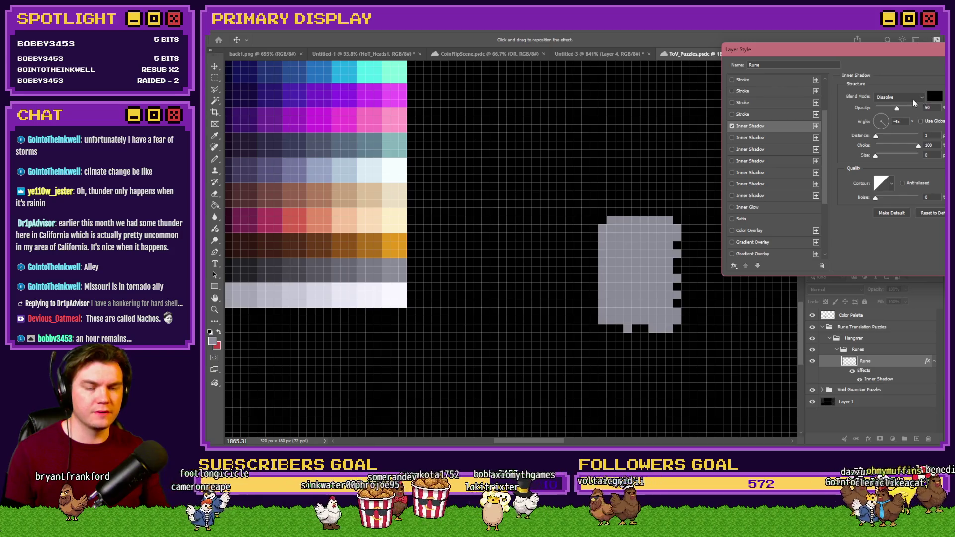
{"action": "left_click", "coordinate": [935, 96]}
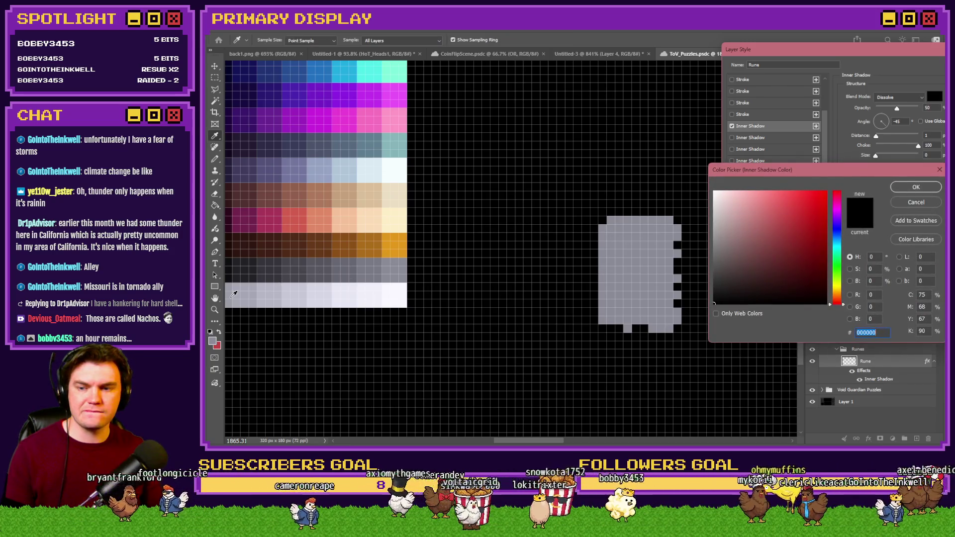
{"action": "left_click", "coordinate": [639, 271]}
{"action": "left_click", "coordinate": [923, 188]}
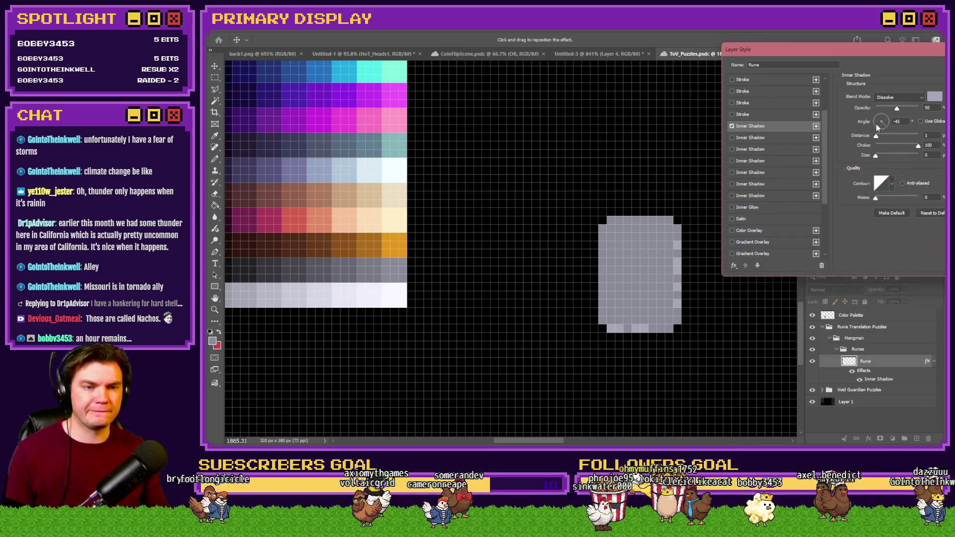
- Set the inner shadow to Normal blend, 100% opacity and a 90° angle
{"action": "left_click", "coordinate": [882, 127]}
{"action": "left_click", "coordinate": [882, 116]}
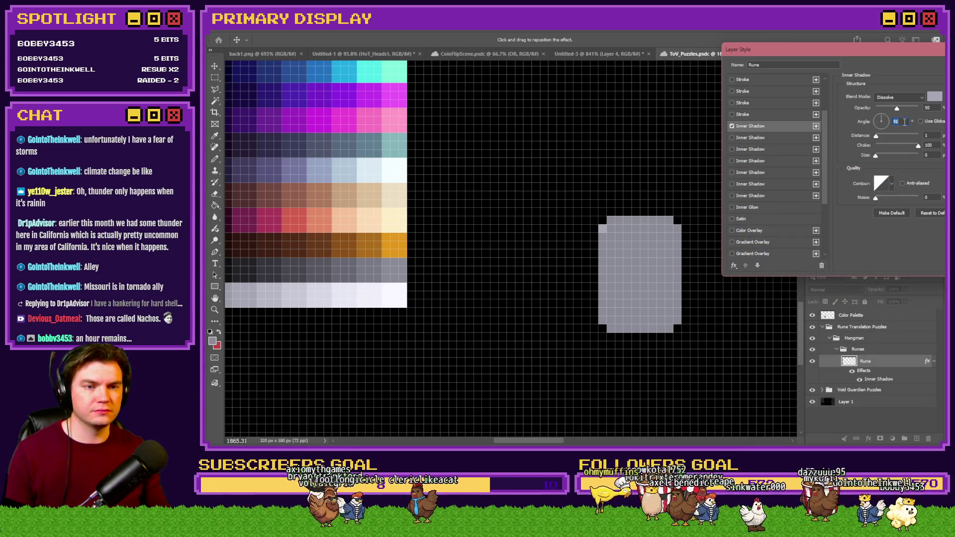
{"action": "left_click_drag", "start_coordinate": [897, 107], "coordinate": [919, 108]}
{"action": "left_click", "coordinate": [899, 97]}
{"action": "left_click", "coordinate": [891, 96]}
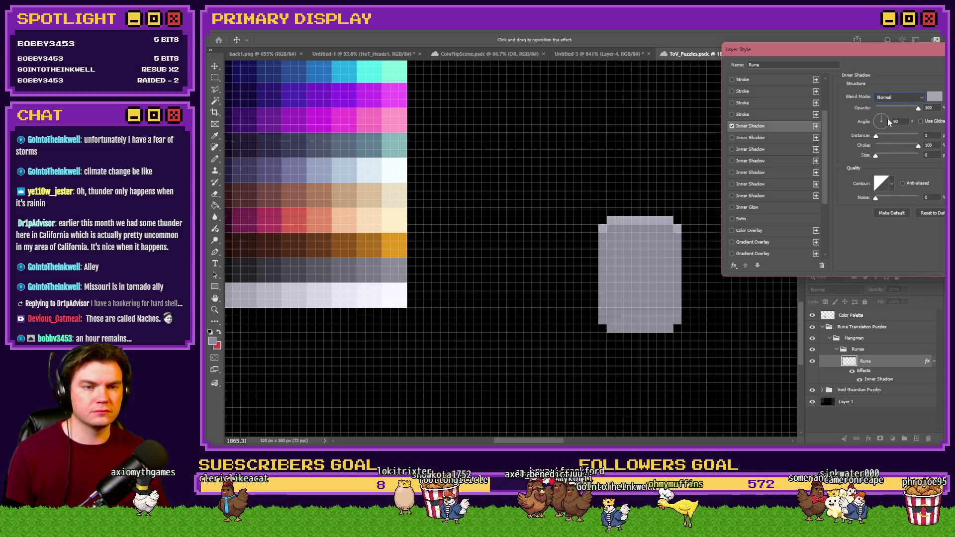
{"action": "left_click", "coordinate": [883, 120]}
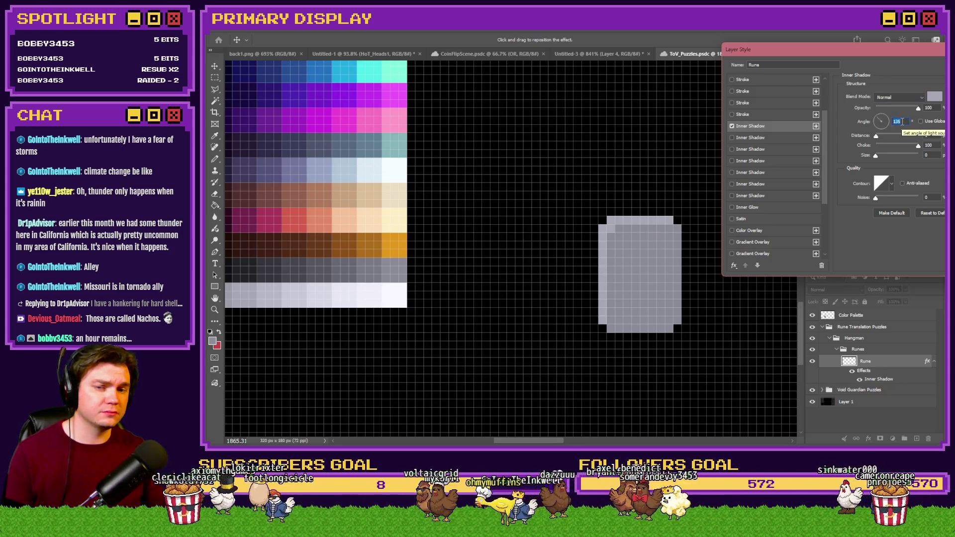
{"action": "key", "text": "Down"}
{"action": "key", "text": "Down"}
{"action": "key", "text": "Down"}
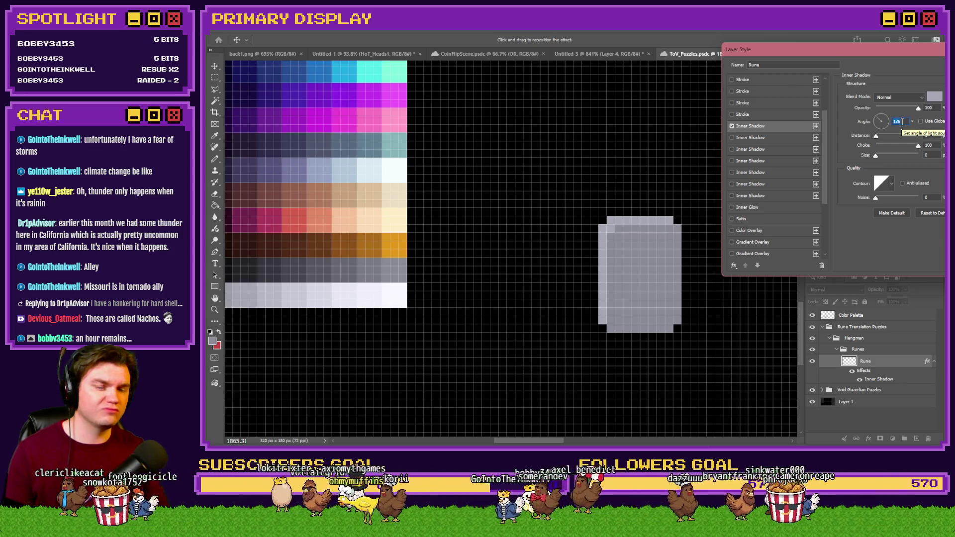
{"action": "key", "text": "Down"}
{"action": "key", "text": "Down"}
{"action": "key", "text": "Down"}
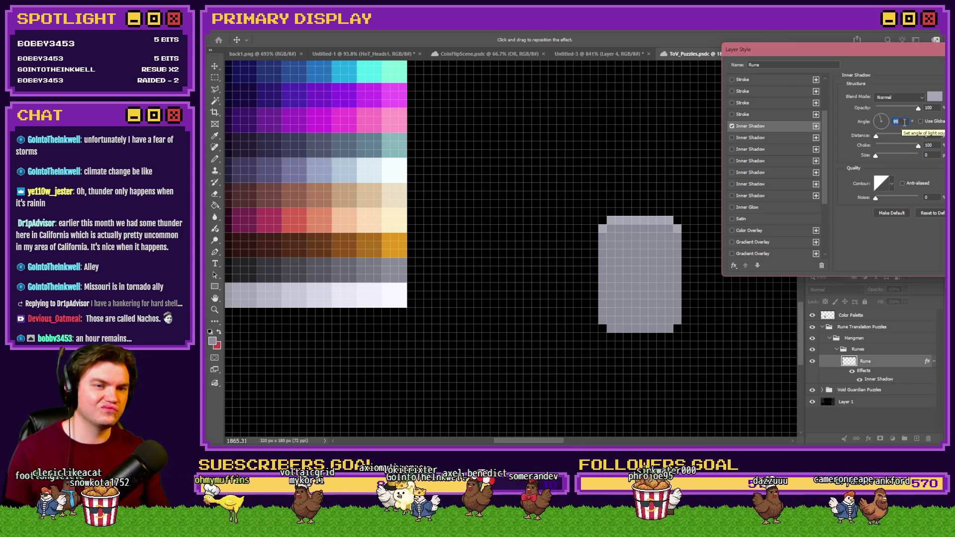
{"action": "key", "text": "Down"}
{"action": "key", "text": "Down"}
{"action": "key", "text": "Down"}
{"action": "scroll", "coordinate": [781, 194], "scroll_direction": "down", "scroll_amount": 3}
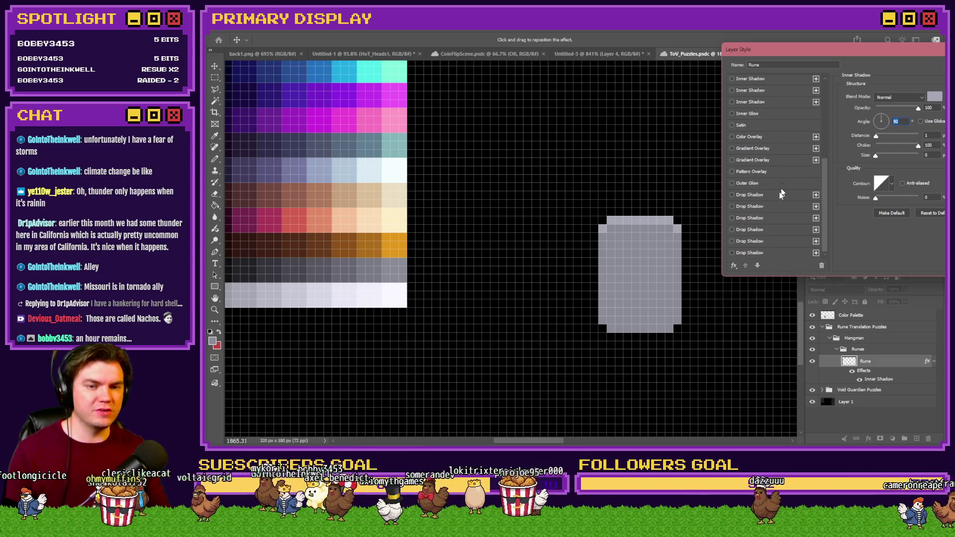
- Add a dark grey drop shadow to the rune at a 90° angle
{"action": "left_click", "coordinate": [733, 195]}
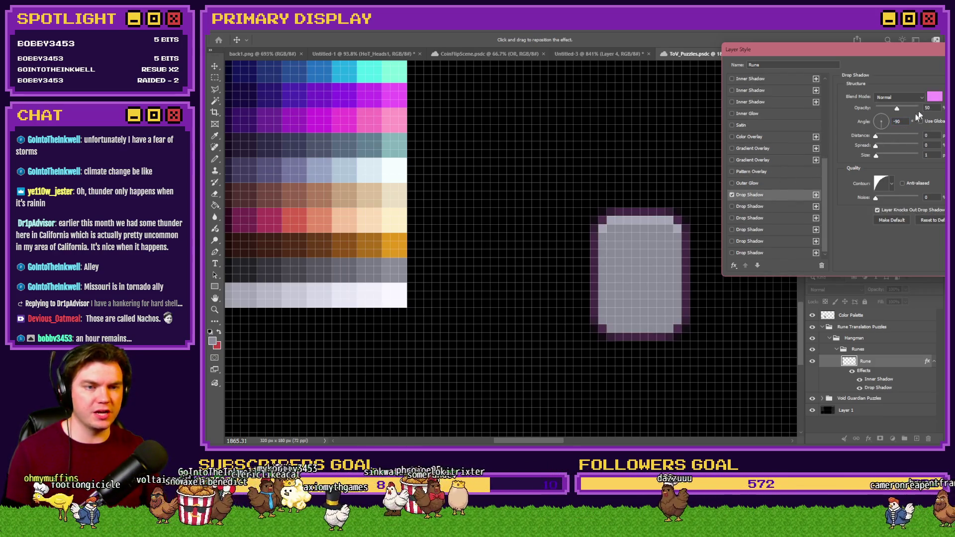
{"action": "left_click", "coordinate": [934, 96]}
{"action": "left_click", "coordinate": [351, 269]}
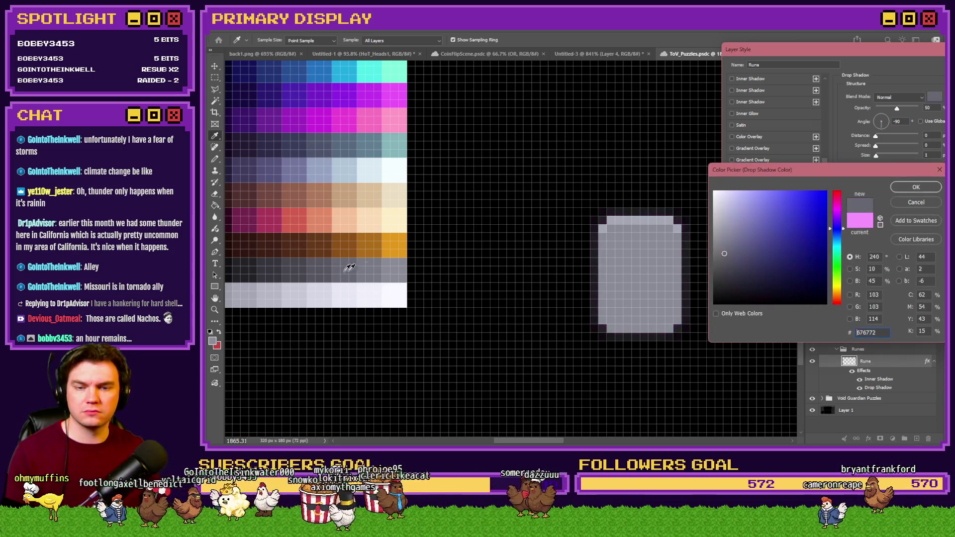
{"action": "left_click", "coordinate": [916, 187]}
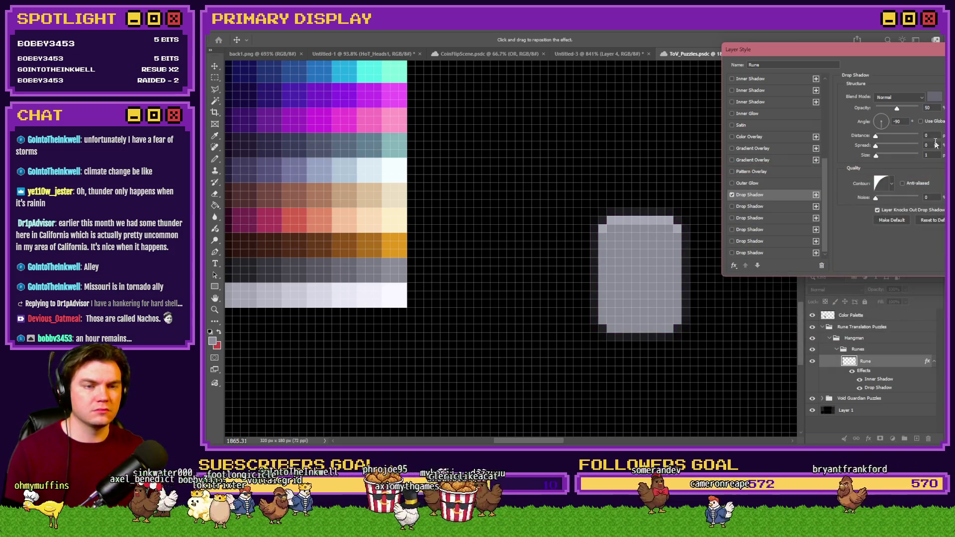
{"action": "left_click", "coordinate": [928, 136]}
{"action": "left_click", "coordinate": [896, 121]}
{"action": "type", "text": "90"}
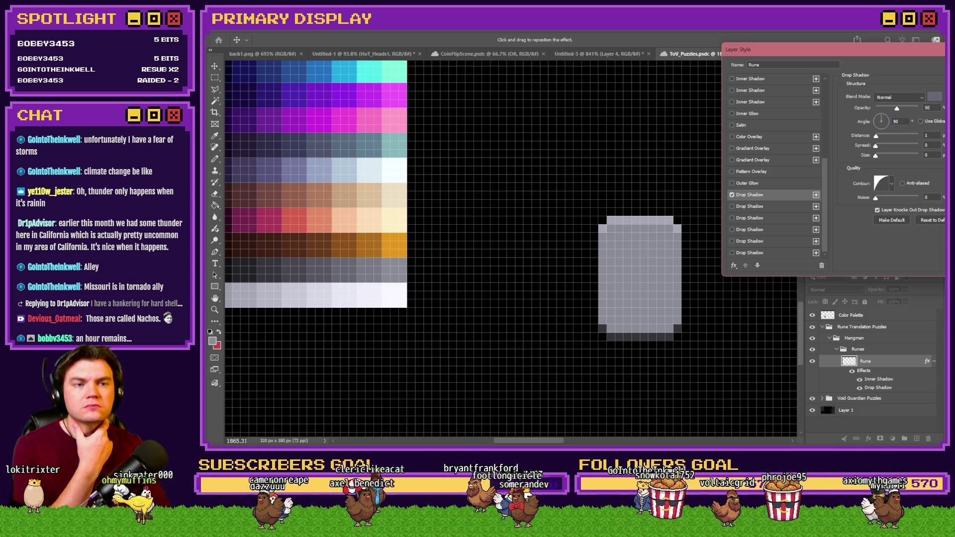
{"action": "key", "text": "Return"}
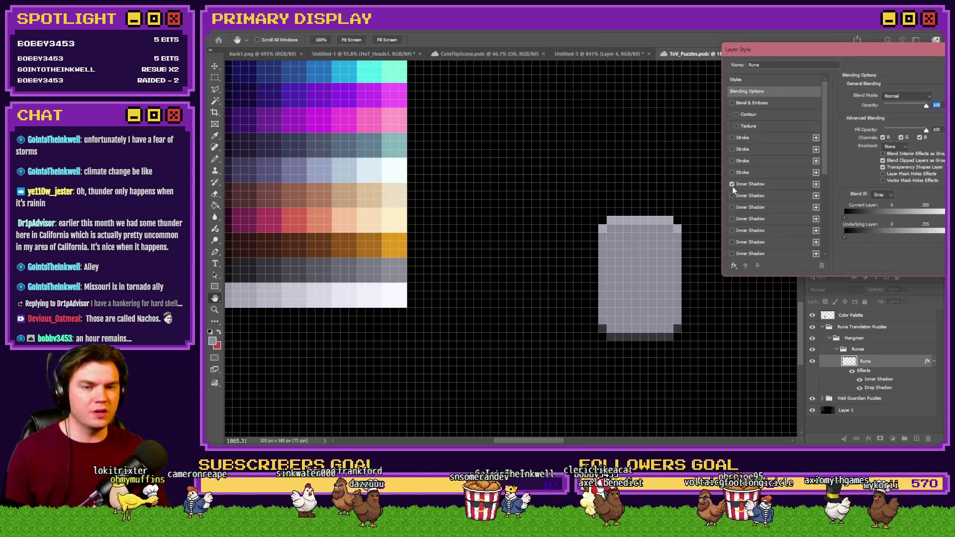
- Disable the drop shadow and add a second, darker grey inner shadow aimed at the bottom edge (-90°)
{"action": "scroll", "coordinate": [772, 207], "scroll_direction": "down", "scroll_amount": 5}
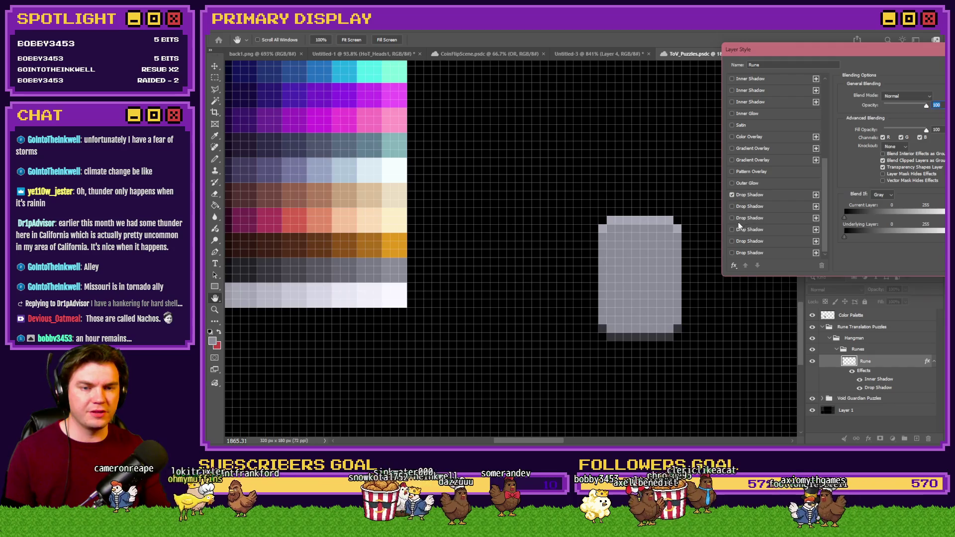
{"action": "left_click", "coordinate": [732, 195]}
{"action": "scroll", "coordinate": [766, 164], "scroll_direction": "up", "scroll_amount": 5}
{"action": "left_click", "coordinate": [732, 113]}
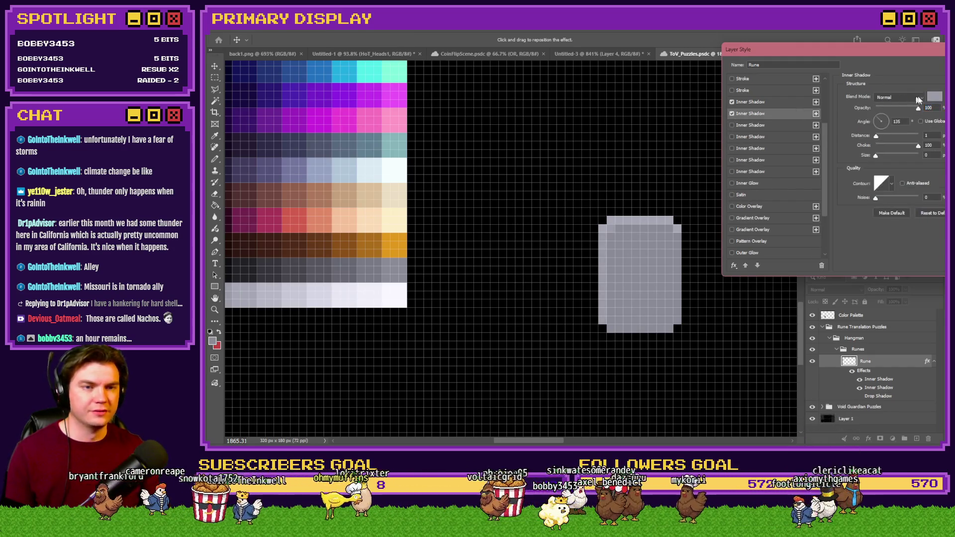
{"action": "left_click", "coordinate": [933, 97]}
{"action": "left_click", "coordinate": [329, 270]}
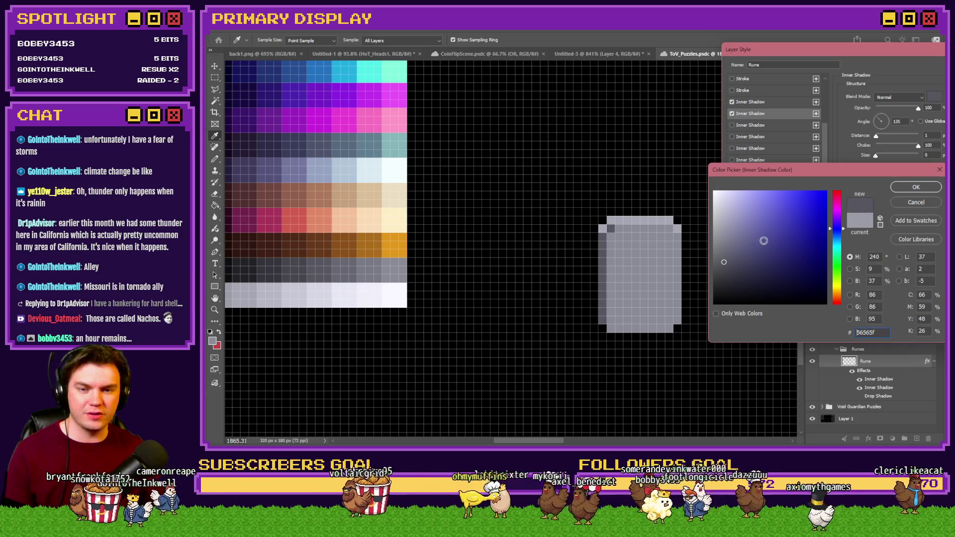
{"action": "left_click", "coordinate": [916, 187]}
{"action": "left_click", "coordinate": [881, 130]}
{"action": "mouse_move", "coordinate": [881, 131]}
{"action": "left_mouse_down"}
{"action": "mouse_move", "coordinate": [884, 119]}
{"action": "mouse_move", "coordinate": [883, 133]}
{"action": "left_mouse_up"}
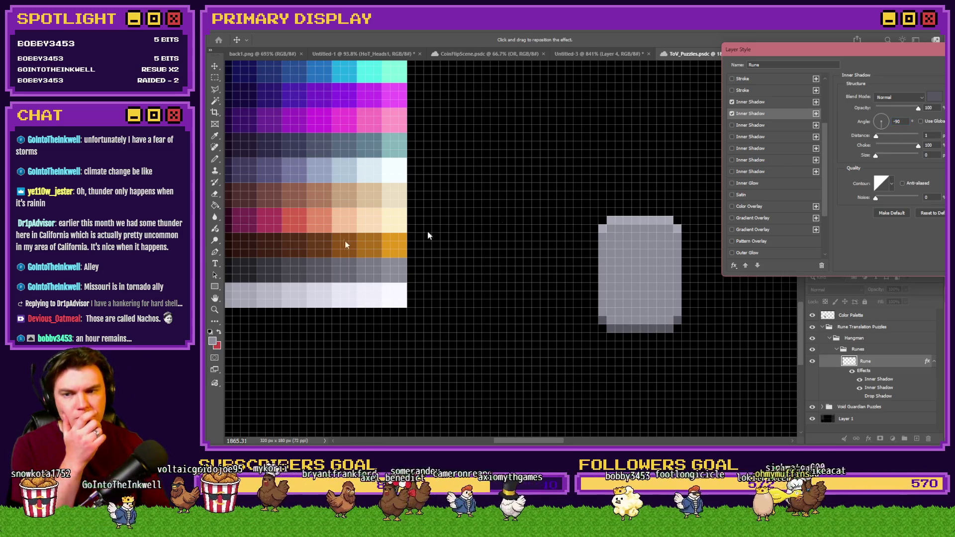
{"action": "key", "text": "Return"}
{"action": "left_click", "coordinate": [215, 197]}
- Try erasing notches into the rune's left and right edges, undoing each attempt
{"action": "mouse_move", "coordinate": [621, 264]}
{"action": "left_mouse_down"}
{"action": "mouse_move", "coordinate": [624, 278]}
{"action": "mouse_move", "coordinate": [662, 278]}
{"action": "mouse_move", "coordinate": [623, 273]}
{"action": "mouse_move", "coordinate": [609, 288]}
{"action": "left_mouse_up"}
{"action": "key", "text": "ctrl+z"}
{"action": "key", "text": "ctrl+z"}
{"action": "key", "text": "ctrl+z"}
{"action": "key", "text": "ctrl+z"}
{"action": "left_click_drag", "start_coordinate": [691, 242], "coordinate": [684, 277]}
{"action": "key", "text": "ctrl+z"}
{"action": "left_click_drag", "start_coordinate": [677, 244], "coordinate": [672, 289]}
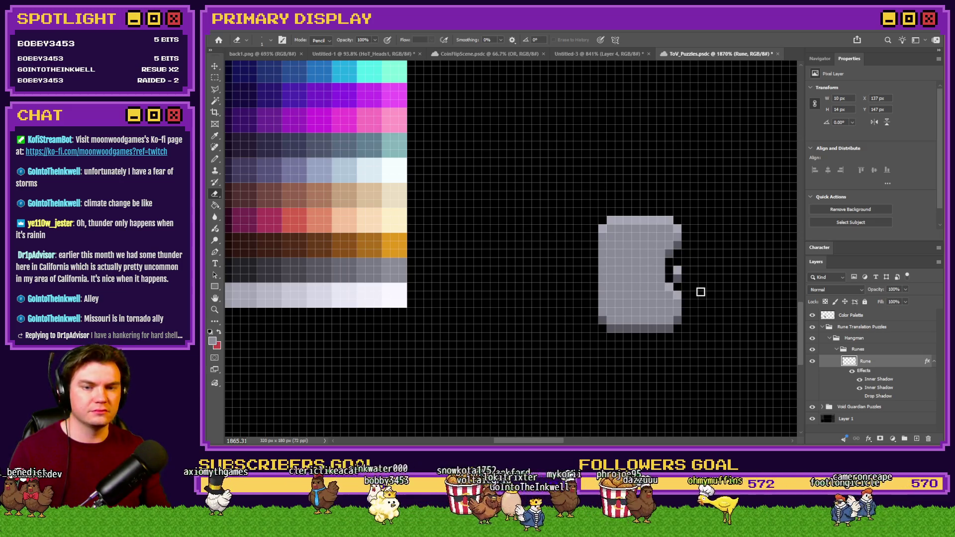
{"action": "key", "text": "ctrl+z"}
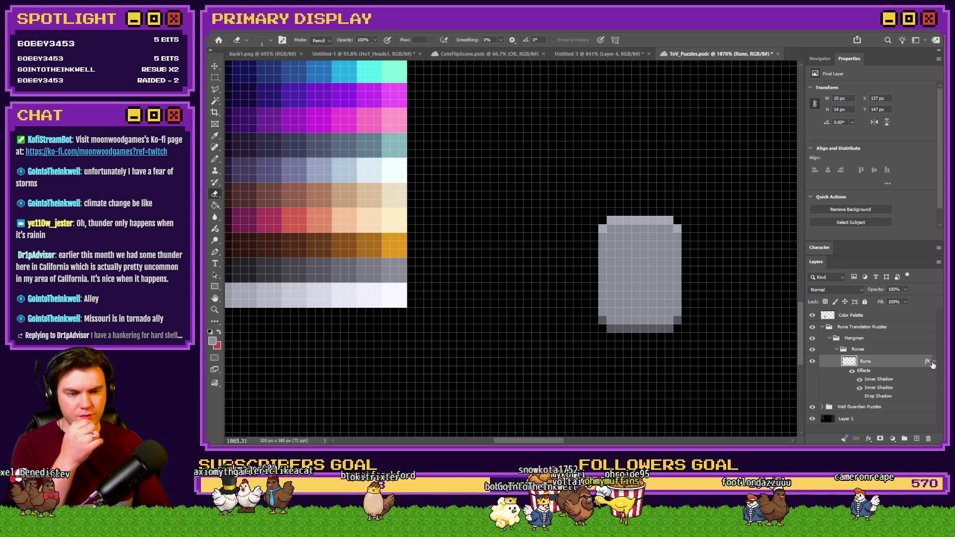
- Copy the Rune layer's style, paste it onto the Runes group, and clear it from Rune
{"action": "left_click", "coordinate": [933, 363]}
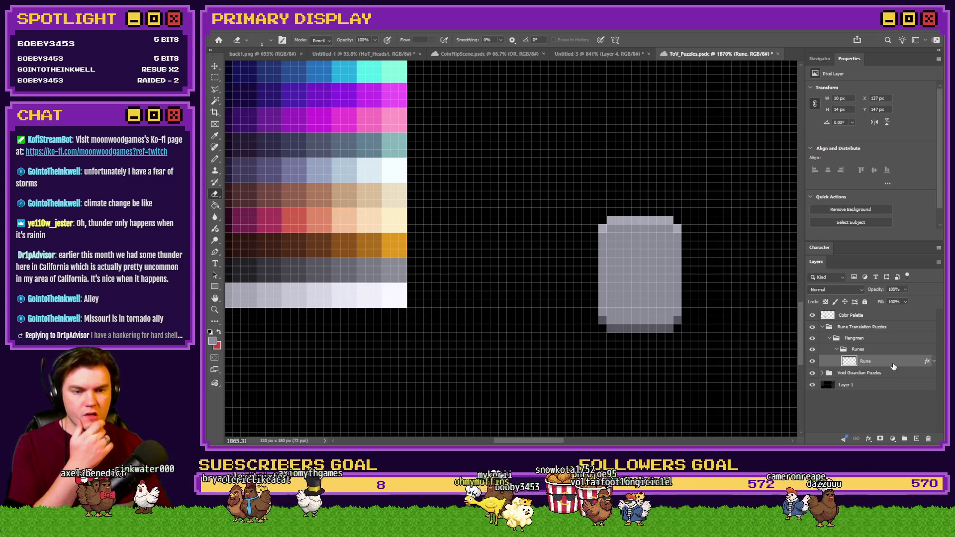
{"action": "right_click", "coordinate": [894, 367]}
{"action": "left_click", "coordinate": [886, 350]}
{"action": "right_click", "coordinate": [886, 353]}
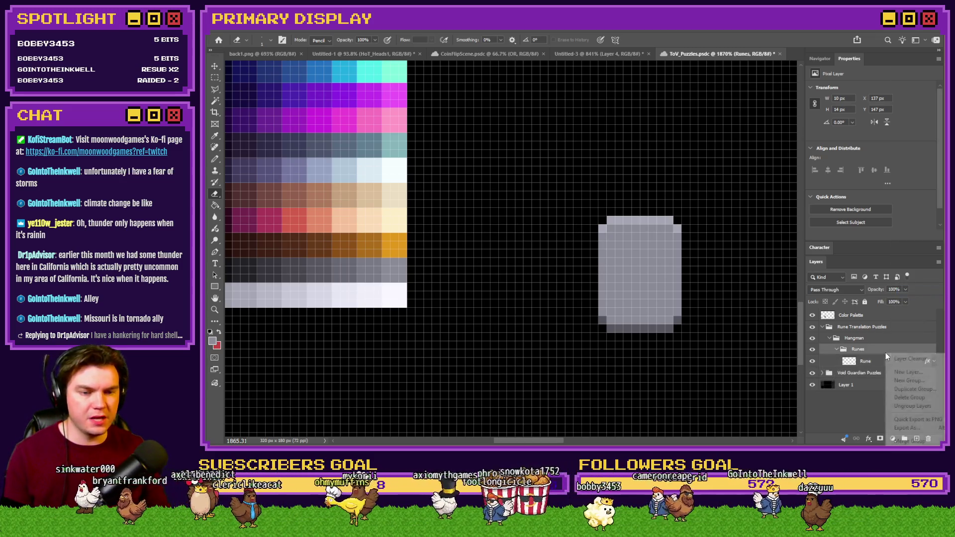
{"action": "left_click", "coordinate": [911, 444]}
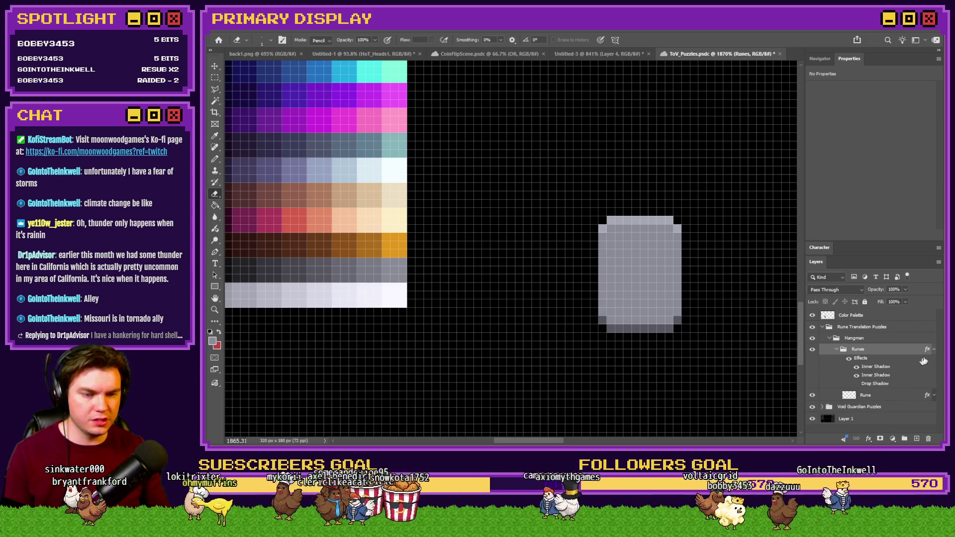
{"action": "left_click", "coordinate": [934, 349]}
{"action": "right_click", "coordinate": [911, 362]}
{"action": "left_click", "coordinate": [937, 308]}
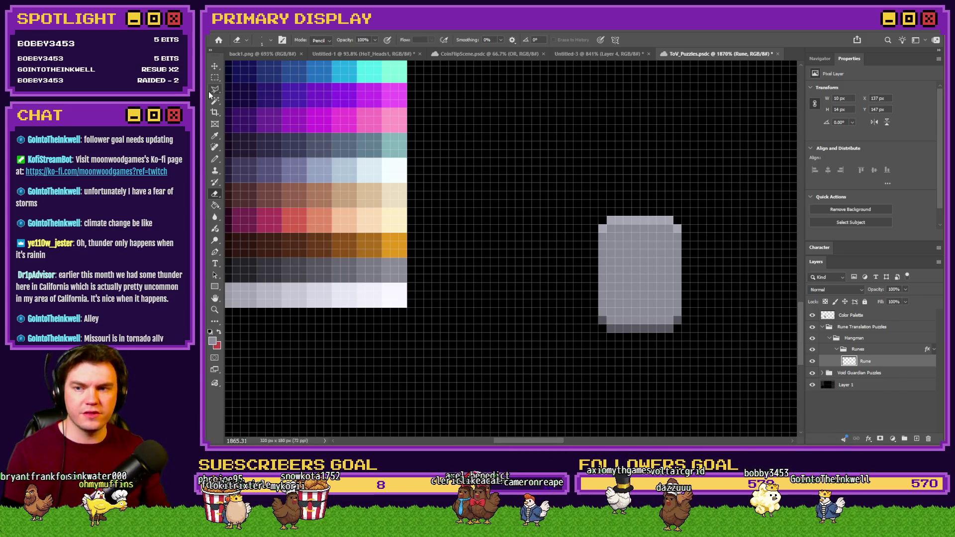
{"action": "right_click", "coordinate": [657, 298]}
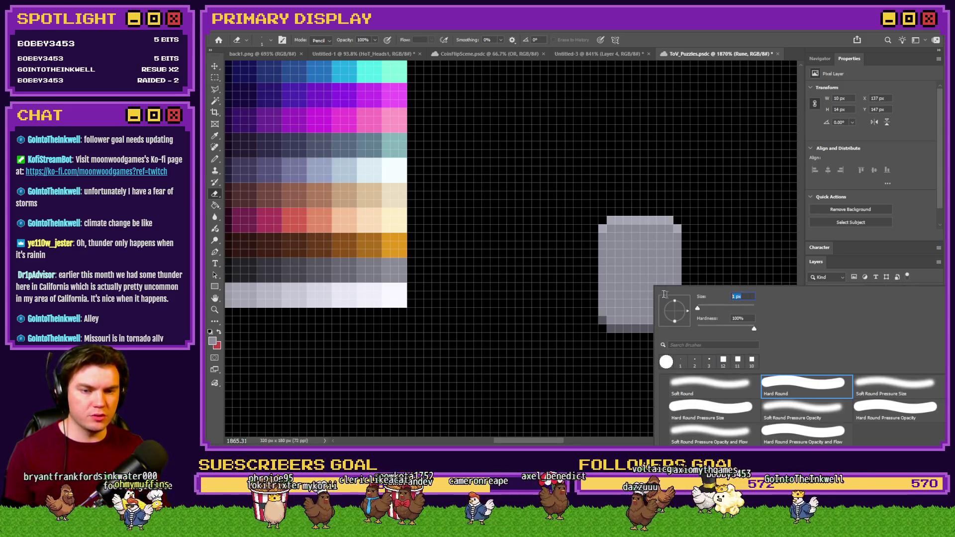
{"action": "type", "text": "10"}
{"action": "key", "text": "Return"}
{"action": "left_click", "coordinate": [627, 274]}
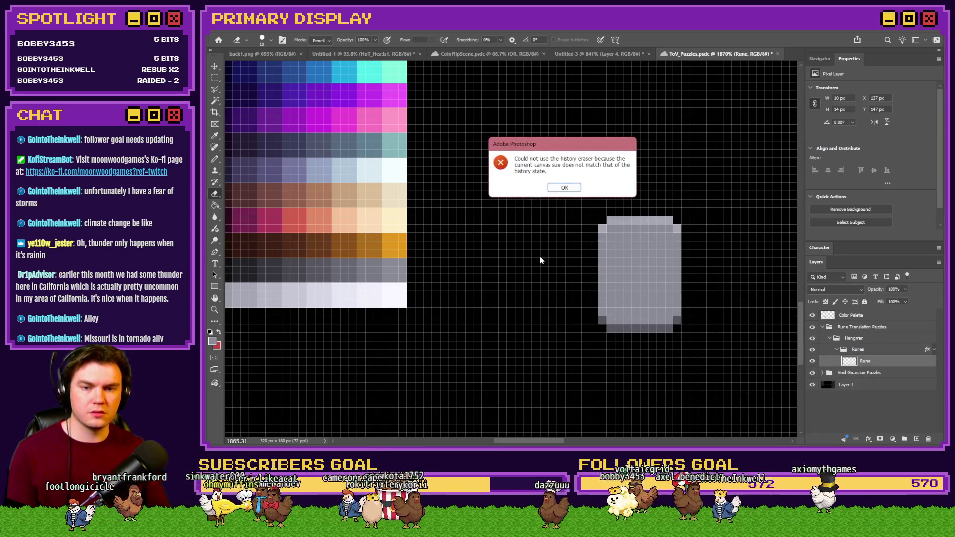
{"action": "left_click", "coordinate": [564, 187]}
{"action": "left_click", "coordinate": [215, 159]}
{"action": "right_click", "coordinate": [547, 209]}
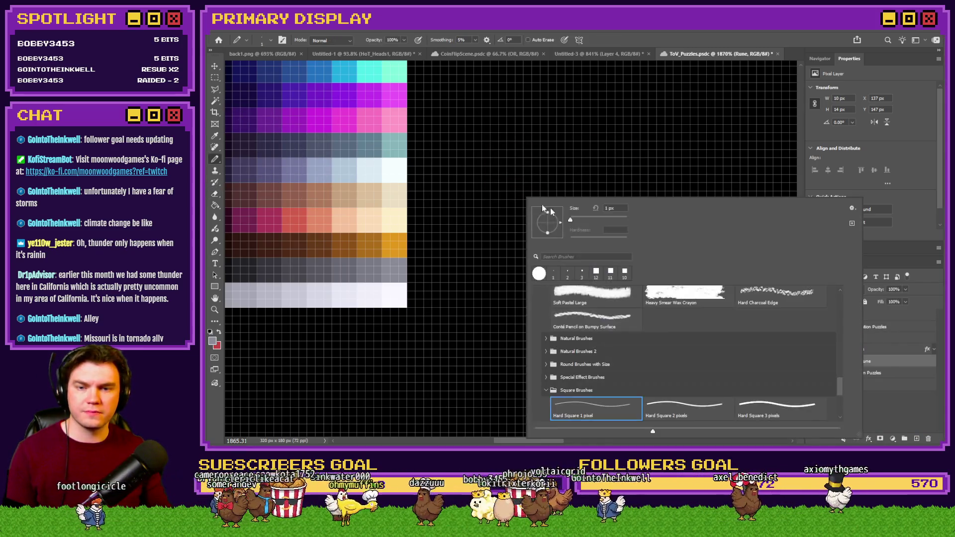
{"action": "left_click_drag", "start_coordinate": [839, 394], "coordinate": [819, 285]}
{"action": "left_click", "coordinate": [677, 321]}
{"action": "type", "text": "8"}
{"action": "key", "text": "Return"}
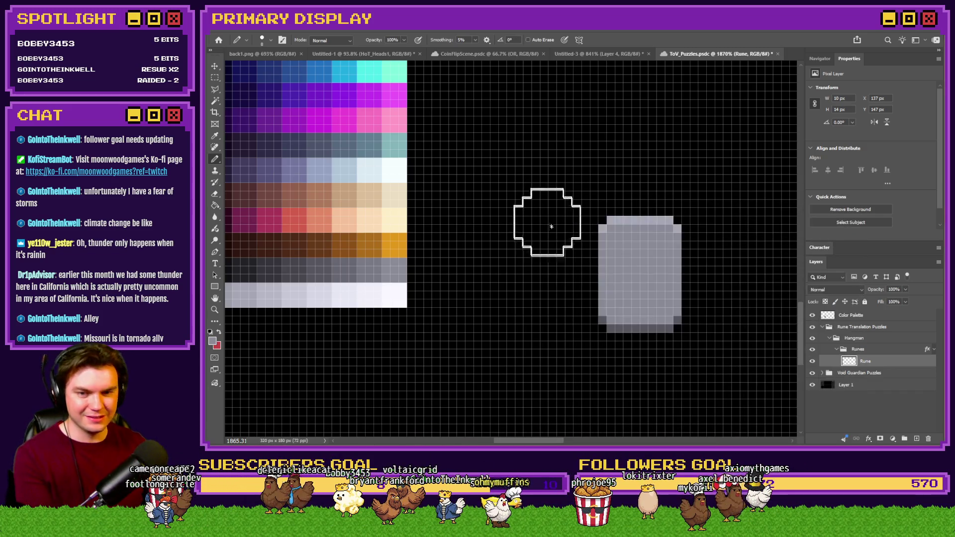
{"action": "left_click", "coordinate": [515, 258]}
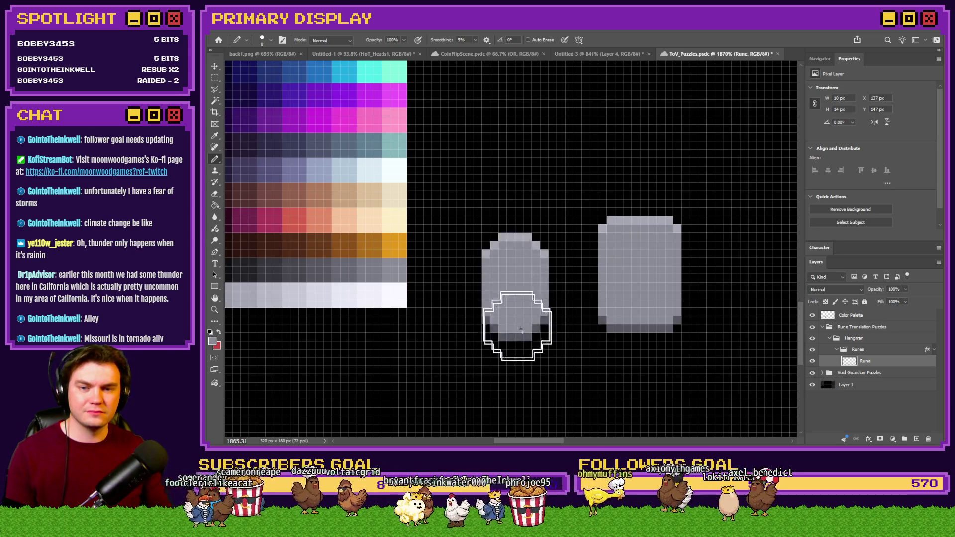
{"action": "left_click_drag", "start_coordinate": [498, 258], "coordinate": [522, 213]}
{"action": "key", "text": "ctrl+z"}
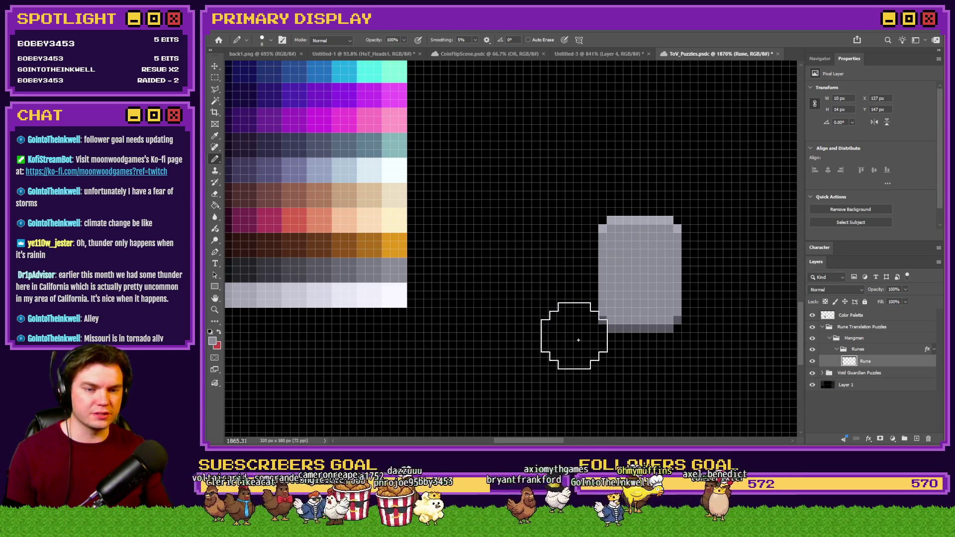
{"action": "scroll", "coordinate": [502, 315], "scroll_direction": "down", "scroll_amount": 5}
{"action": "left_click", "coordinate": [215, 77]}
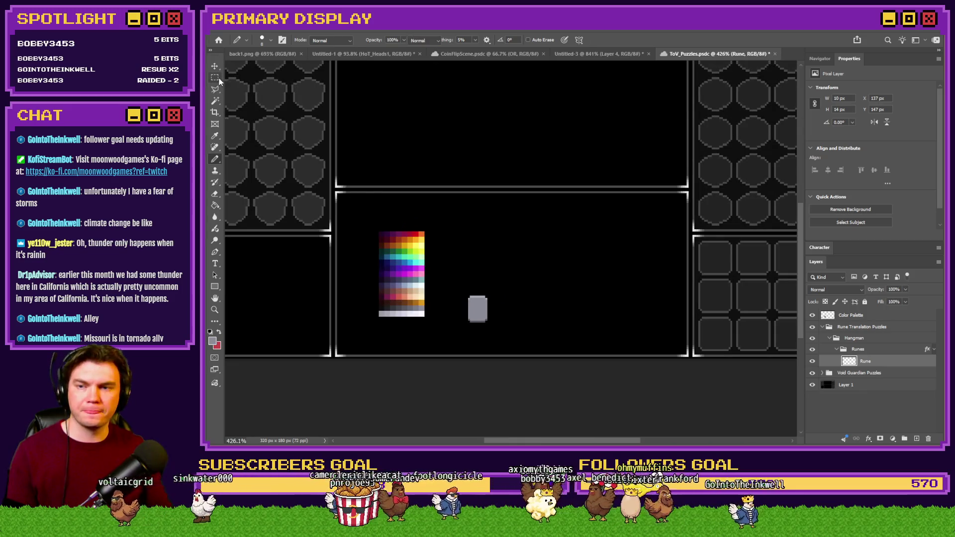
{"action": "scroll", "coordinate": [456, 284], "scroll_direction": "up", "scroll_amount": 5}
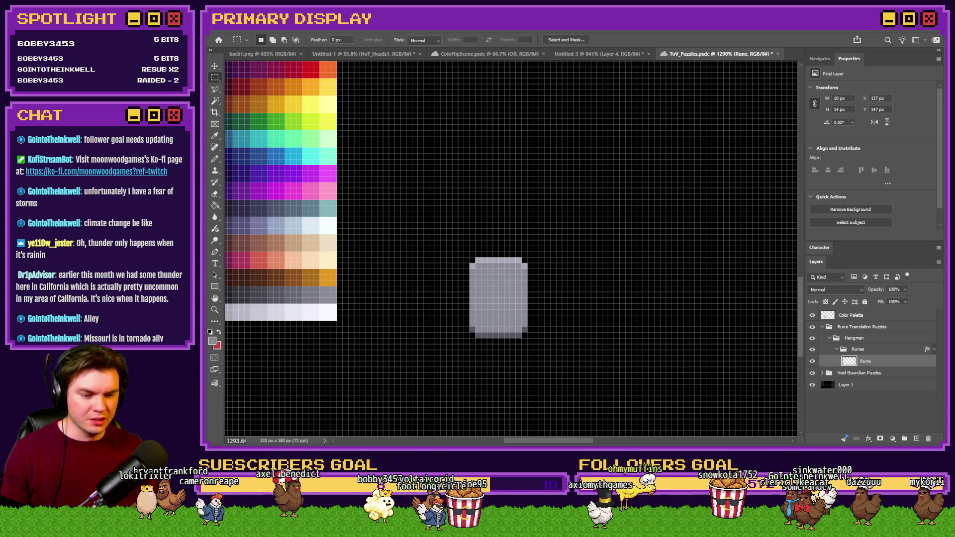
{"action": "key", "text": "alt+Tab"}
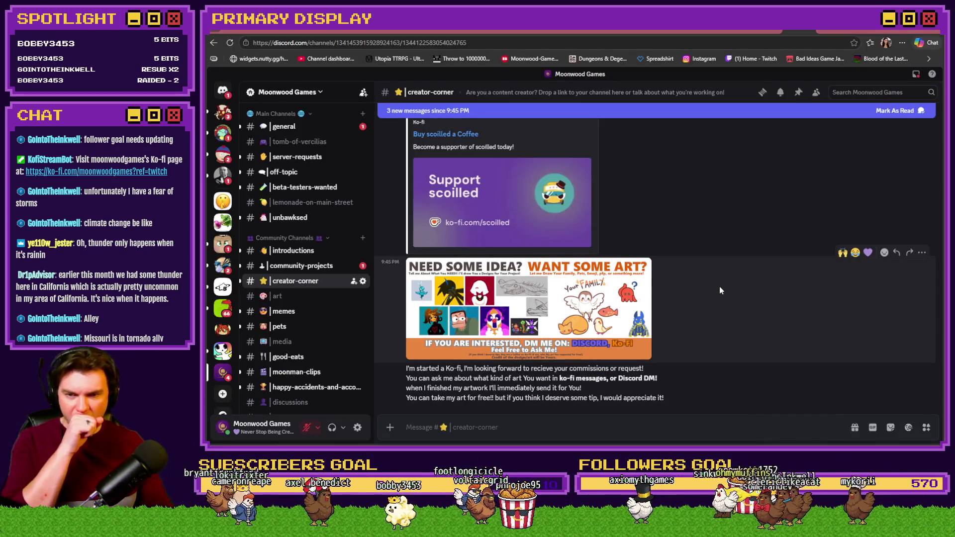
- React with 🙌 to the Ko-fi link post and bring up the StreamElements Bot Spam Filters page
{"action": "scroll", "coordinate": [719, 283], "scroll_direction": "up", "scroll_amount": 3}
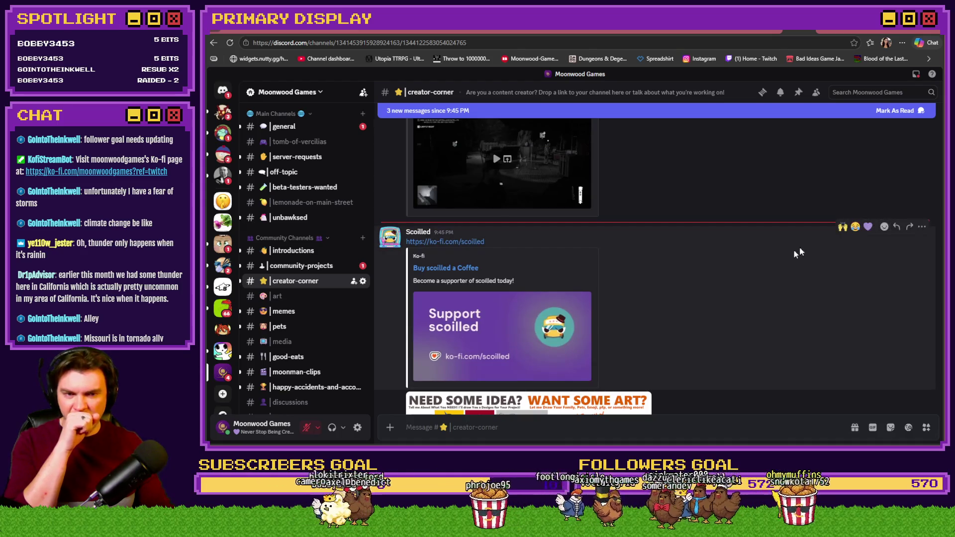
{"action": "left_click", "coordinate": [841, 228]}
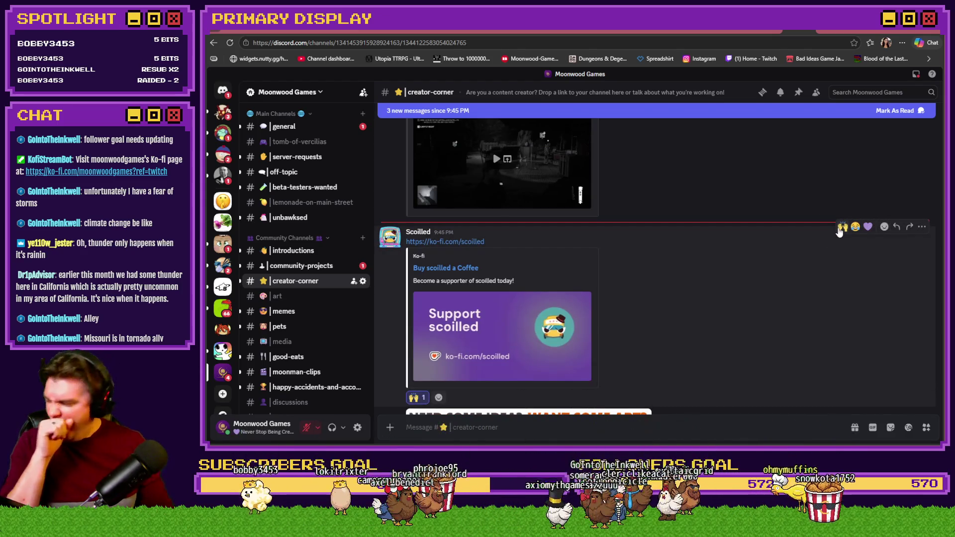
{"action": "scroll", "coordinate": [788, 262], "scroll_direction": "down", "scroll_amount": 3}
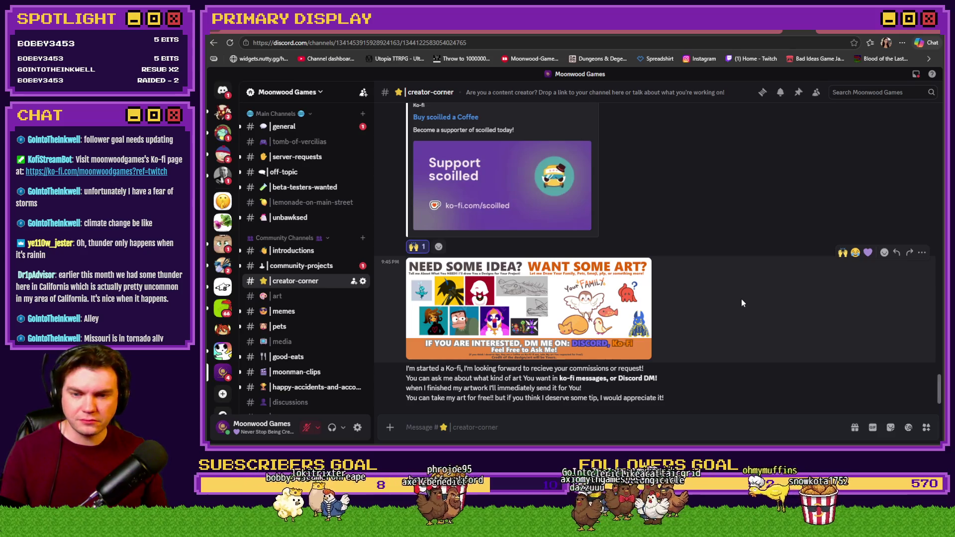
{"action": "scroll", "coordinate": [739, 302], "scroll_direction": "up", "scroll_amount": 3}
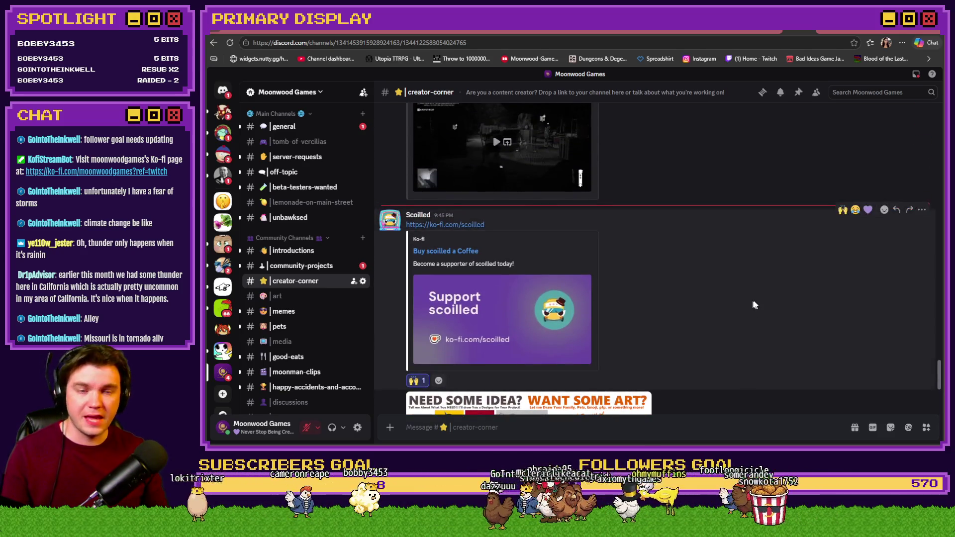
{"action": "left_click", "coordinate": [536, 32]}
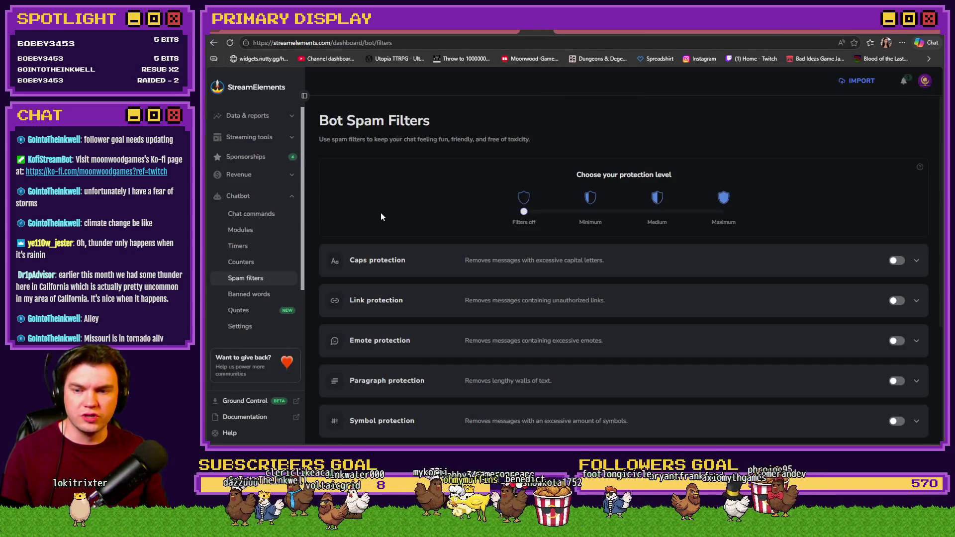
- Highlight the Bot Spam Filters heading on the StreamElements page
{"action": "left_click_drag", "start_coordinate": [318, 120], "coordinate": [480, 121]}
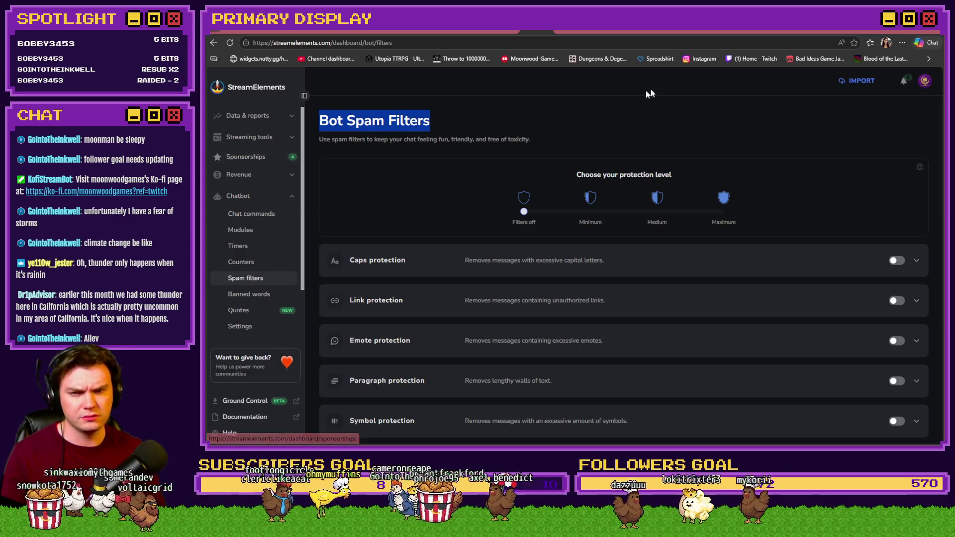
{"action": "mouse_move", "coordinate": [580, 32]}
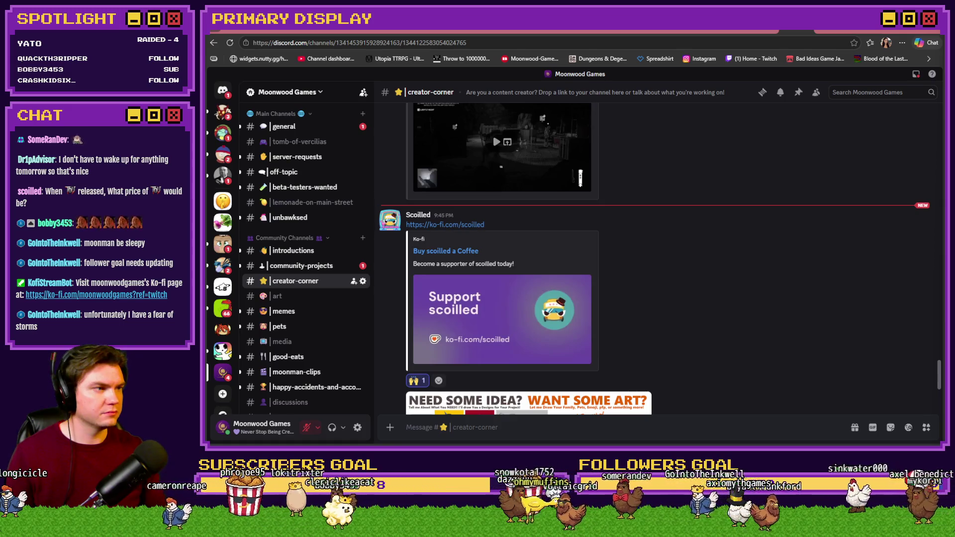
- Glance through My Overlays, Discord and the Tomb of Vercilias Trello board, then return to Photoshop
{"action": "left_click", "coordinate": [465, 32]}
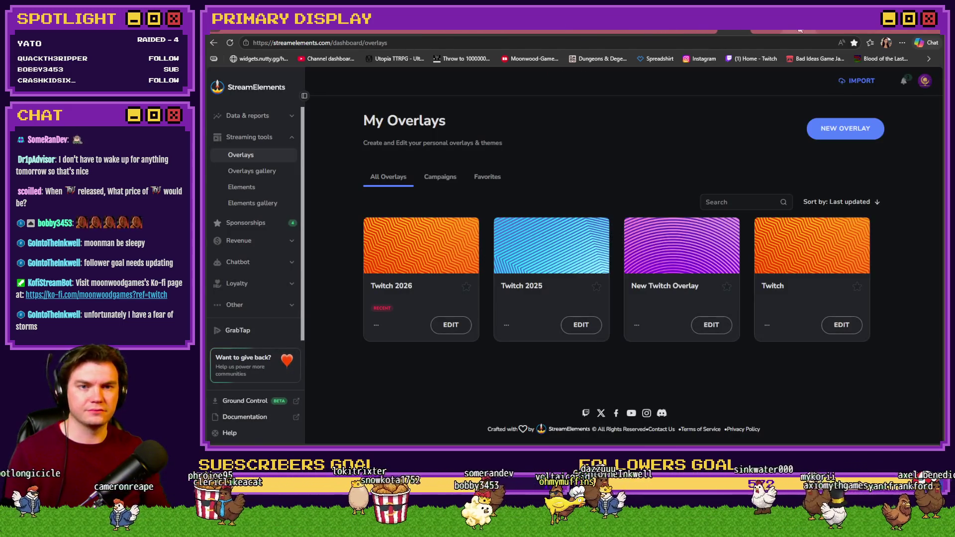
{"action": "left_click", "coordinate": [423, 31]}
{"action": "left_click", "coordinate": [339, 31]}
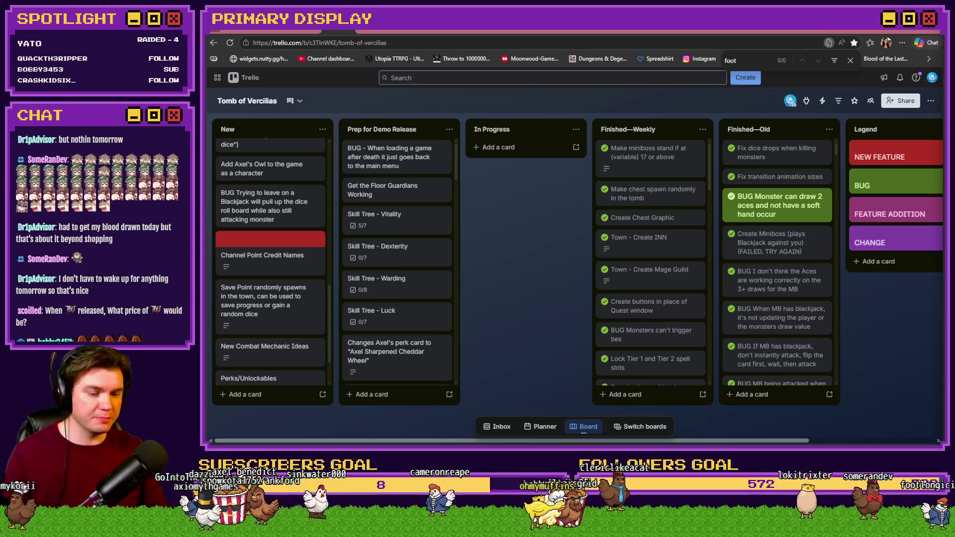
{"action": "key", "text": "alt+Tab"}
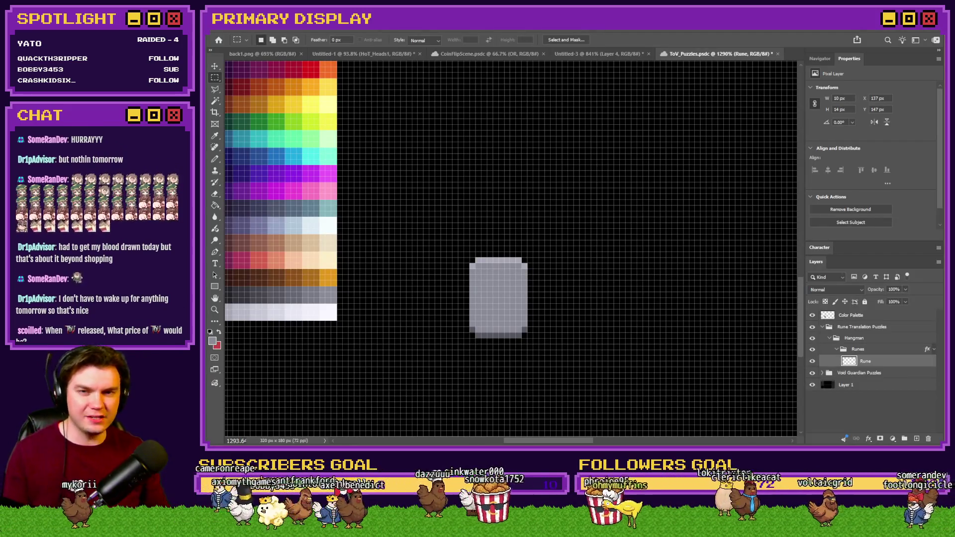
- Duplicate the Rune tile with Ctrl+J and place the copy just right of the original
{"action": "key", "text": "ctrl+j"}
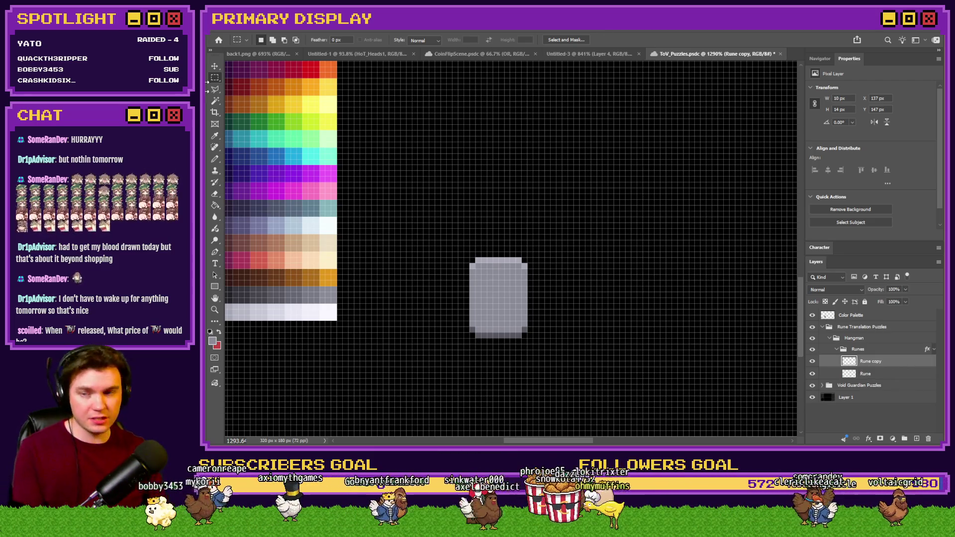
{"action": "left_click_drag", "start_coordinate": [518, 259], "coordinate": [584, 239]}
{"action": "key", "text": "ctrl+Left"}
{"action": "scroll", "coordinate": [508, 249], "scroll_direction": "down", "scroll_amount": 5}
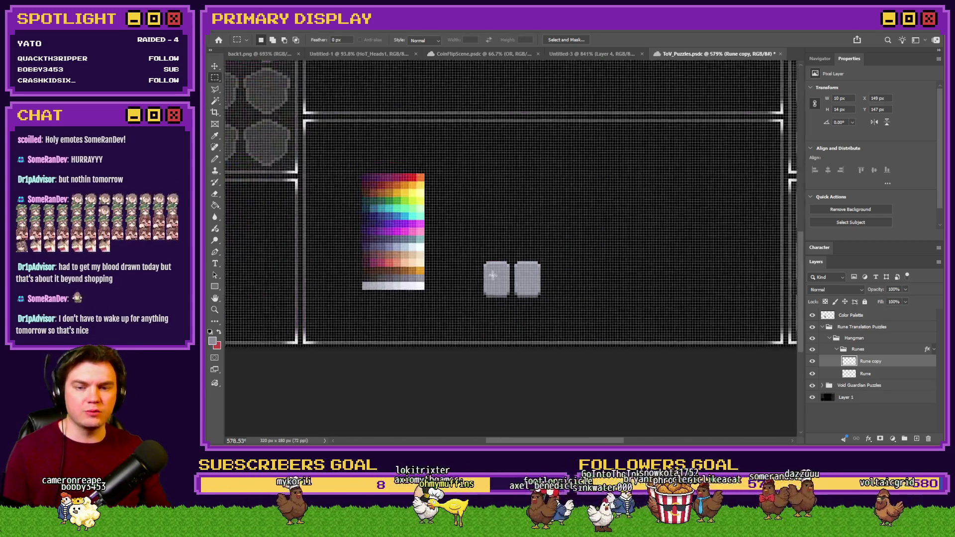
{"action": "scroll", "coordinate": [508, 286], "scroll_direction": "up", "scroll_amount": 5}
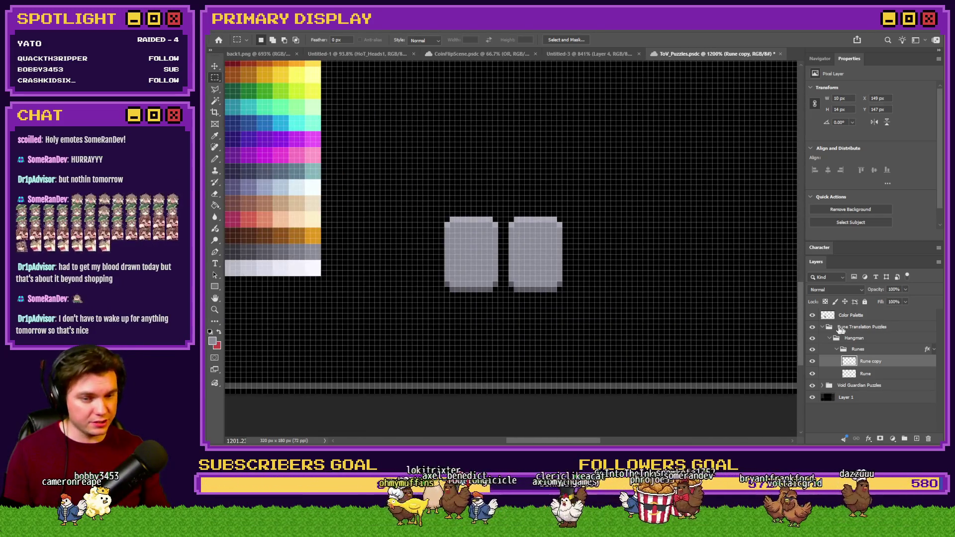
- Duplicate the runes to four, then extend the row further and merge the copies into Rune
{"action": "mouse_move", "coordinate": [513, 277]}
{"action": "left_mouse_down"}
{"action": "mouse_move", "coordinate": [657, 277]}
{"action": "mouse_move", "coordinate": [638, 275]}
{"action": "left_mouse_up"}
{"action": "key", "text": "Right"}
{"action": "key", "text": "Right"}
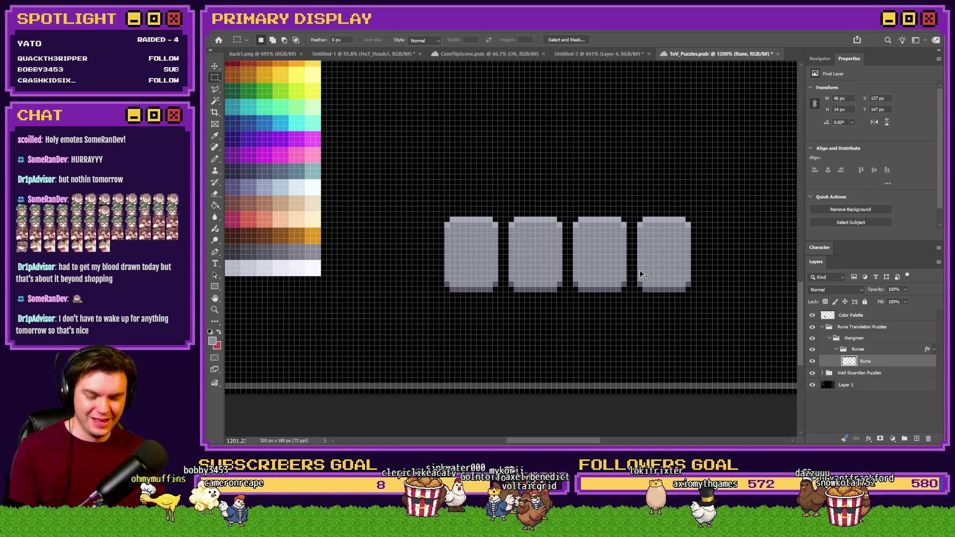
{"action": "left_click_drag", "start_coordinate": [487, 261], "coordinate": [744, 261]}
{"action": "scroll", "coordinate": [598, 254], "scroll_direction": "down", "scroll_amount": 5}
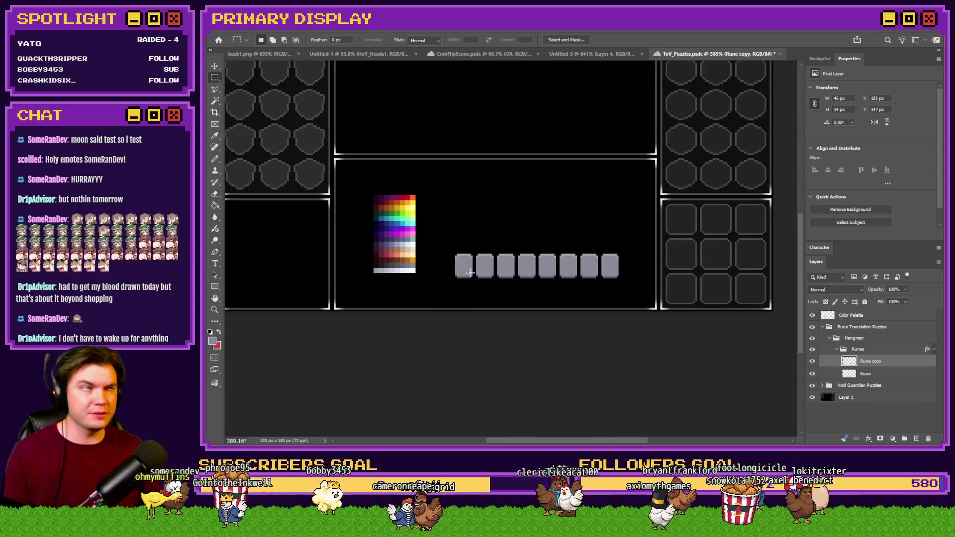
{"action": "key", "text": "ctrl+e"}
- Nudge the merged rune row left and duplicate it further right to lengthen the row
{"action": "scroll", "coordinate": [547, 263], "scroll_direction": "up", "scroll_amount": 2}
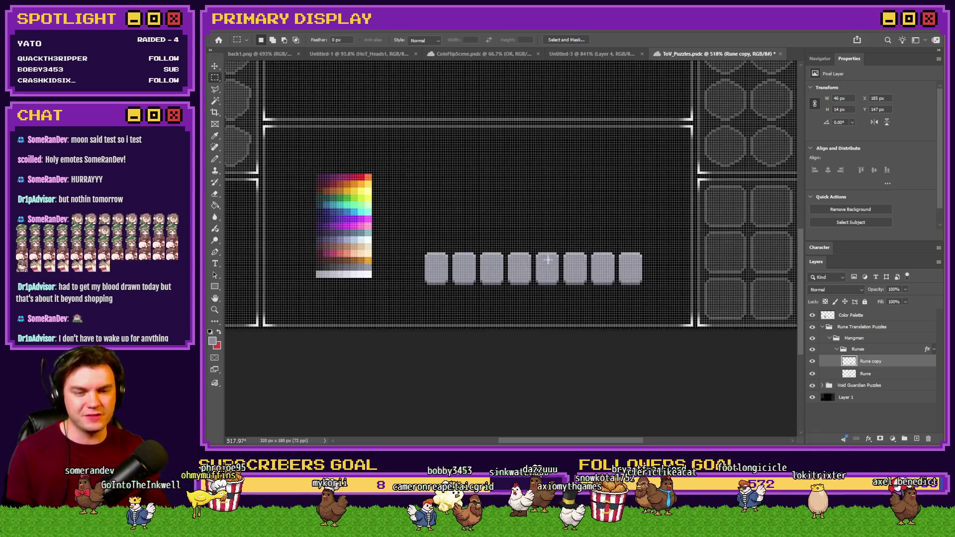
{"action": "scroll", "coordinate": [523, 269], "scroll_direction": "up", "scroll_amount": 2}
{"action": "key", "text": "shift+Left"}
{"action": "key", "text": "shift+Left"}
{"action": "key", "text": "shift+Left"}
{"action": "key", "text": "Left"}
{"action": "key", "text": "Left"}
{"action": "scroll", "coordinate": [547, 266], "scroll_direction": "down", "scroll_amount": 3}
{"action": "scroll", "coordinate": [544, 269], "scroll_direction": "up", "scroll_amount": 2}
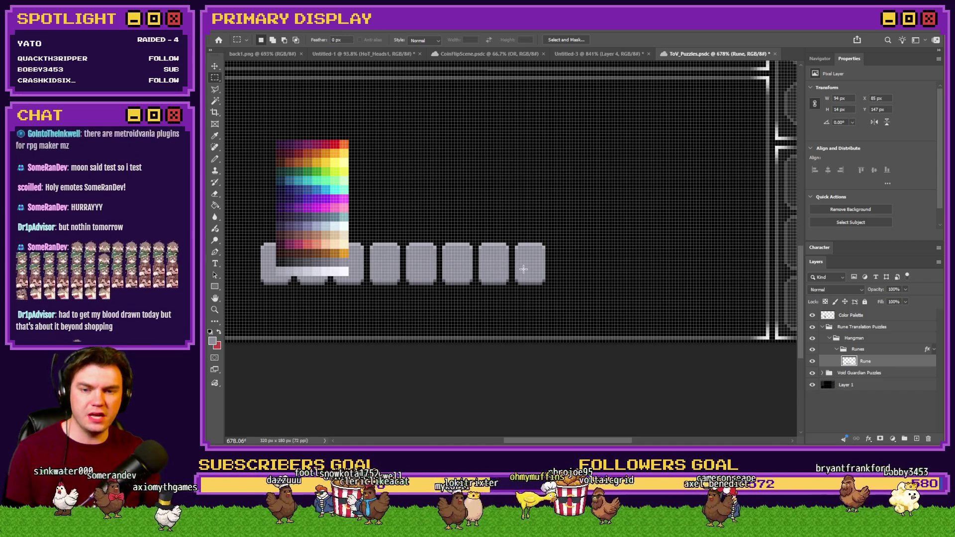
{"action": "mouse_move", "coordinate": [526, 275]}
{"action": "left_mouse_down"}
{"action": "mouse_move", "coordinate": [532, 239]}
{"action": "mouse_move", "coordinate": [687, 253]}
{"action": "left_mouse_up"}
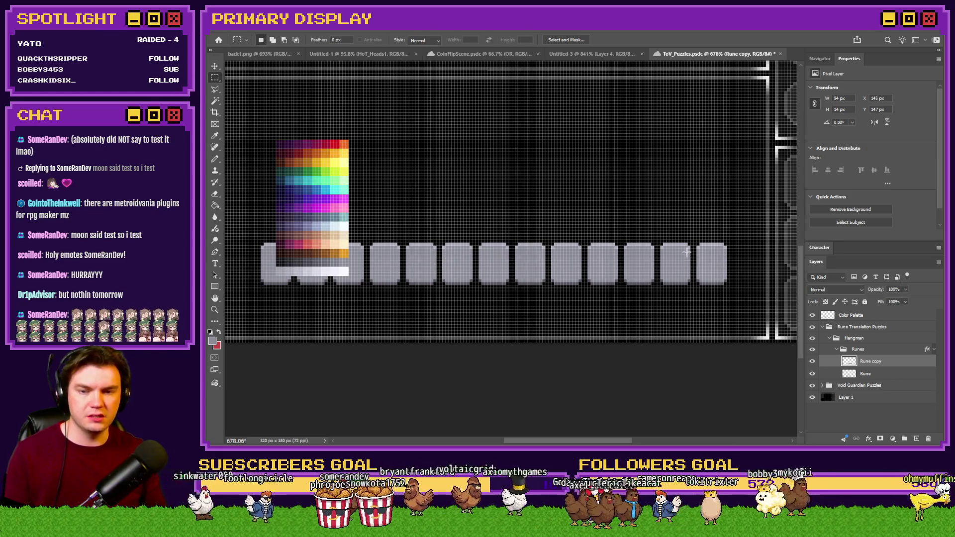
{"action": "key", "text": "ctrl+w"}
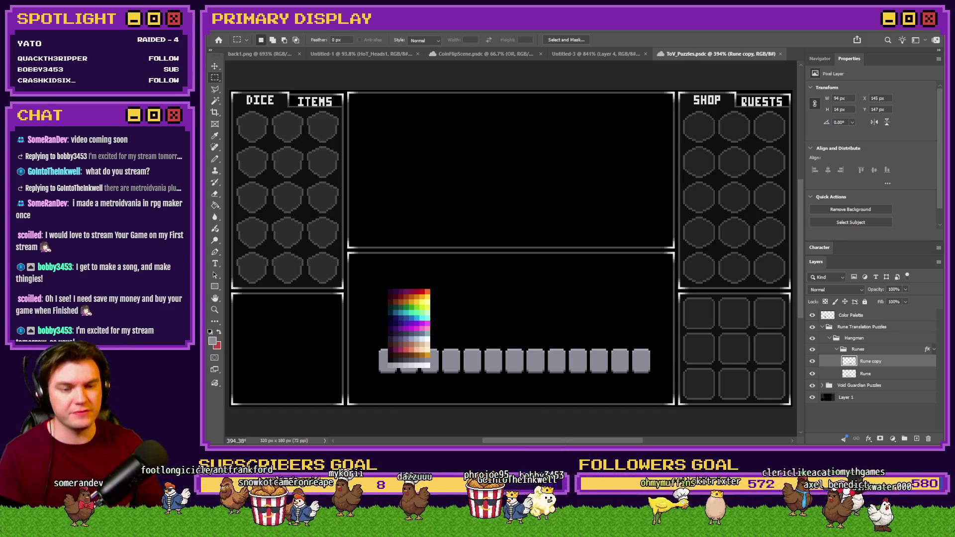
- Hide the Color Palette, merge Rune copy into Rune, and shift the row slightly left
{"action": "left_click", "coordinate": [813, 315]}
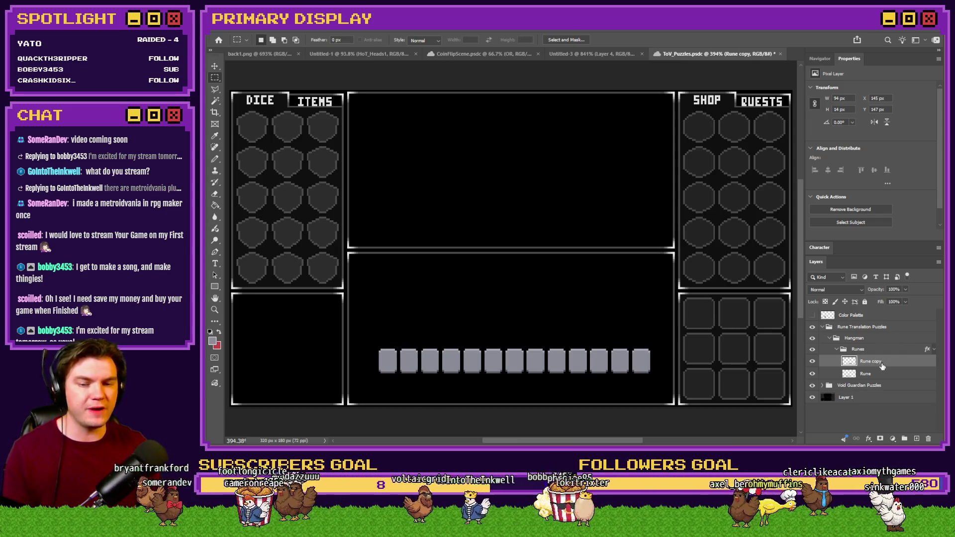
{"action": "key", "text": "ctrl+e"}
{"action": "mouse_move", "coordinate": [634, 348]}
{"action": "left_mouse_down"}
{"action": "mouse_move", "coordinate": [592, 319]}
{"action": "mouse_move", "coordinate": [612, 315]}
{"action": "mouse_move", "coordinate": [595, 316]}
{"action": "left_mouse_up"}
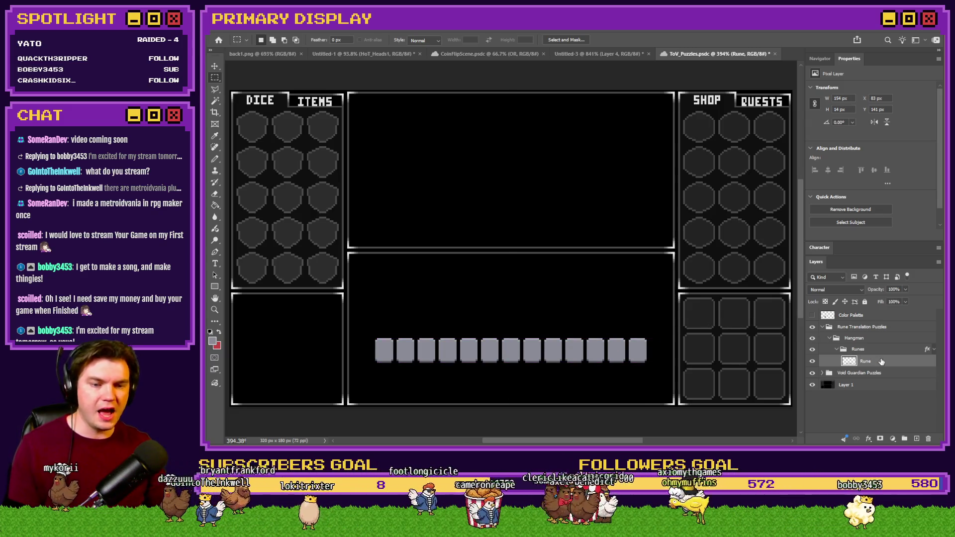
- Duplicate the rune row, place it as a second row below, and merge into Rune
{"action": "key", "text": "ctrl+j"}
{"action": "left_click_drag", "start_coordinate": [577, 348], "coordinate": [578, 358]}
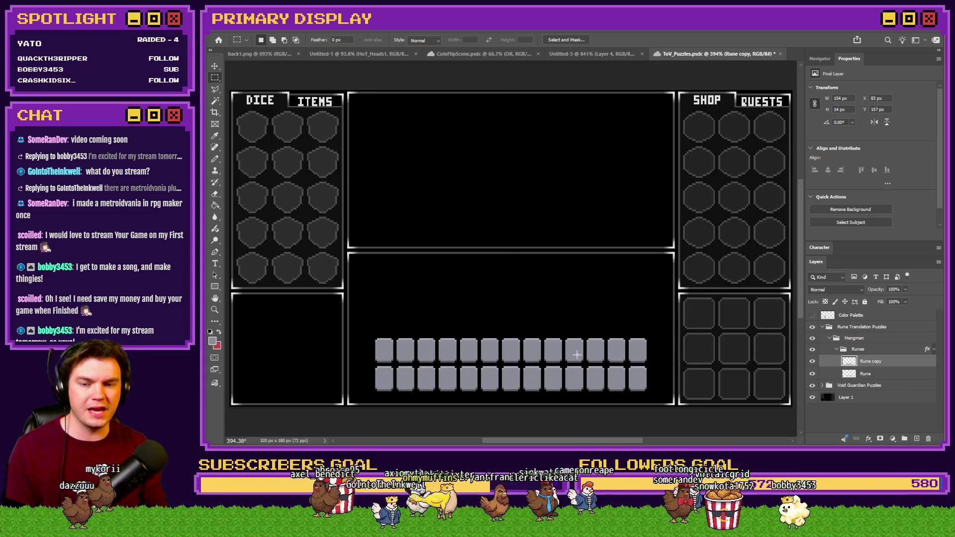
{"action": "key", "text": "ctrl+e"}
{"action": "scroll", "coordinate": [669, 395], "scroll_direction": "up", "scroll_amount": 4}
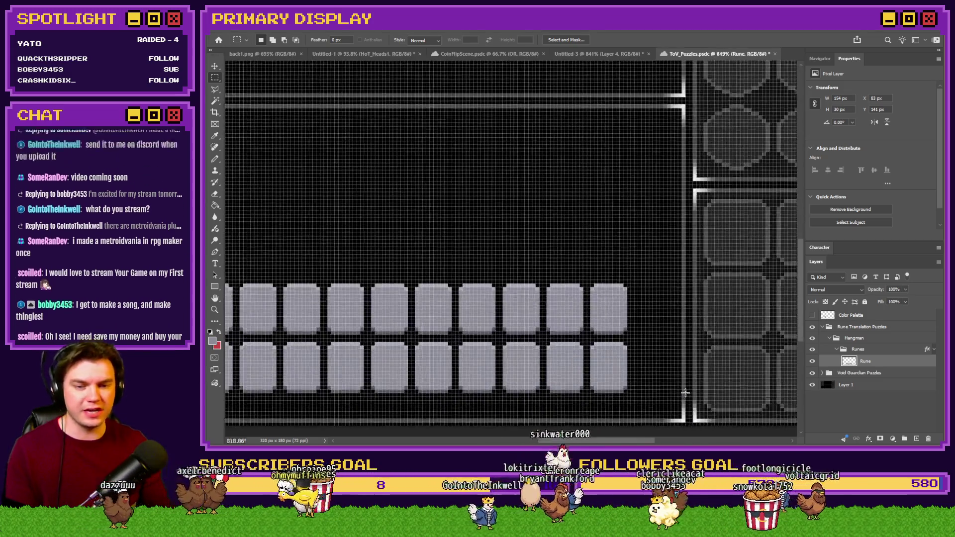
{"action": "scroll", "coordinate": [677, 405], "scroll_direction": "down", "scroll_amount": 2}
{"action": "key", "text": "ctrl+Down"}
{"action": "key", "text": "ctrl+Down"}
{"action": "key", "text": "ctrl+Down"}
{"action": "key", "text": "ctrl+Up"}
{"action": "key", "text": "ctrl+Up"}
{"action": "key", "text": "ctrl+Up"}
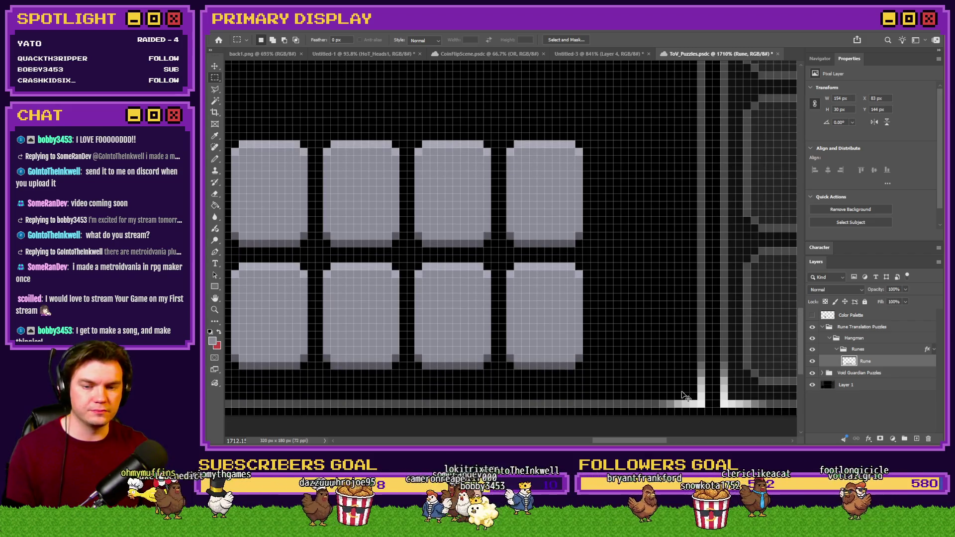
{"action": "scroll", "coordinate": [682, 393], "scroll_direction": "down", "scroll_amount": 4}
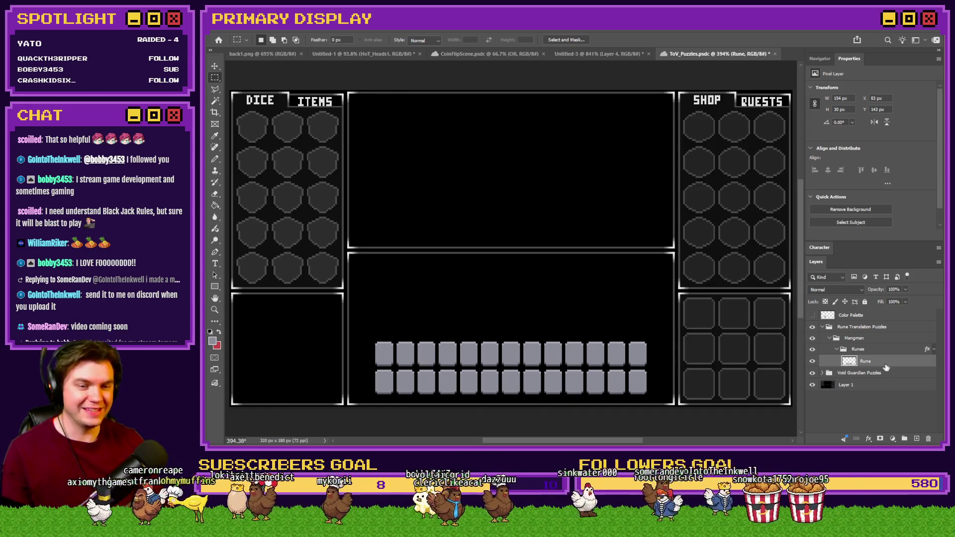
- Zoom in on the rune grid and select the Rune layer inside the Runes group
{"action": "key", "text": "ctrl+plus"}
{"action": "scroll", "coordinate": [490, 278], "scroll_direction": "down", "scroll_amount": 1}
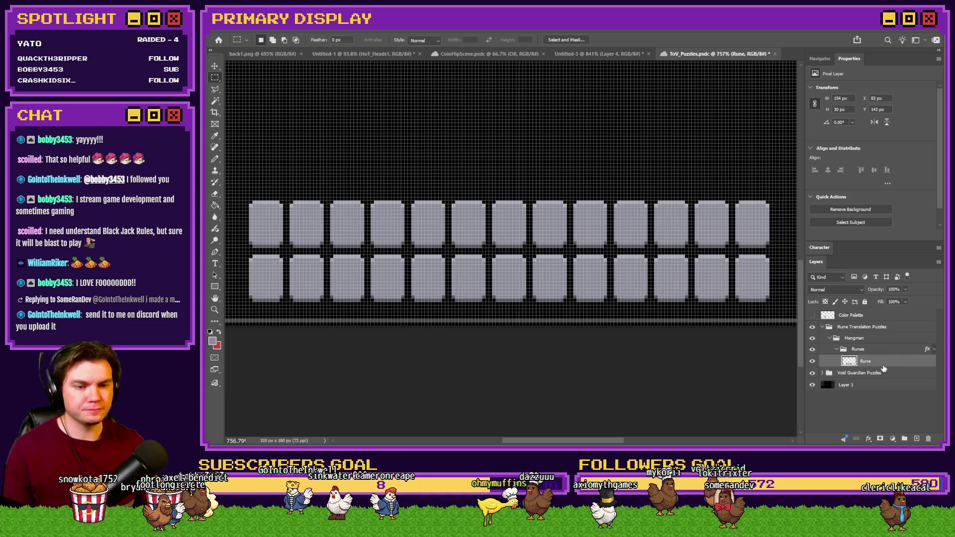
{"action": "left_click", "coordinate": [837, 351]}
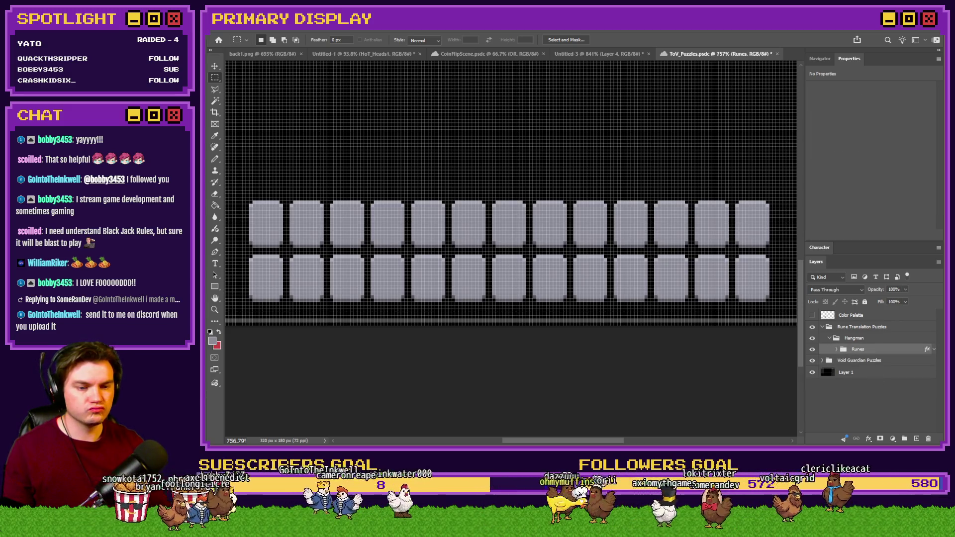
{"action": "left_click", "coordinate": [837, 349]}
{"action": "left_click", "coordinate": [866, 361]}
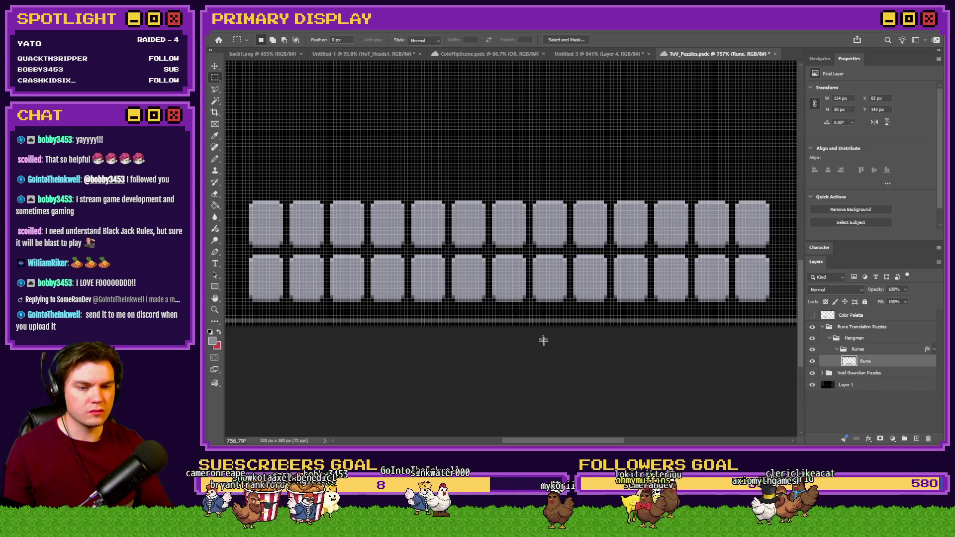
{"action": "scroll", "coordinate": [541, 337], "scroll_direction": "down", "scroll_amount": 1}
- Set the Type tool to 20 pt and sample white from the colour palette as text colour
{"action": "left_click", "coordinate": [215, 263]}
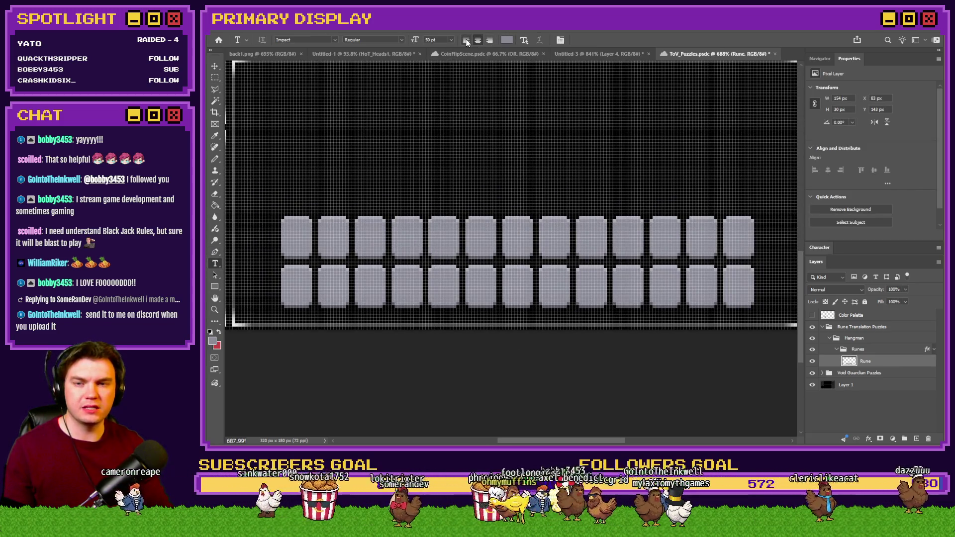
{"action": "type", "text": "20"}
{"action": "key", "text": "Return"}
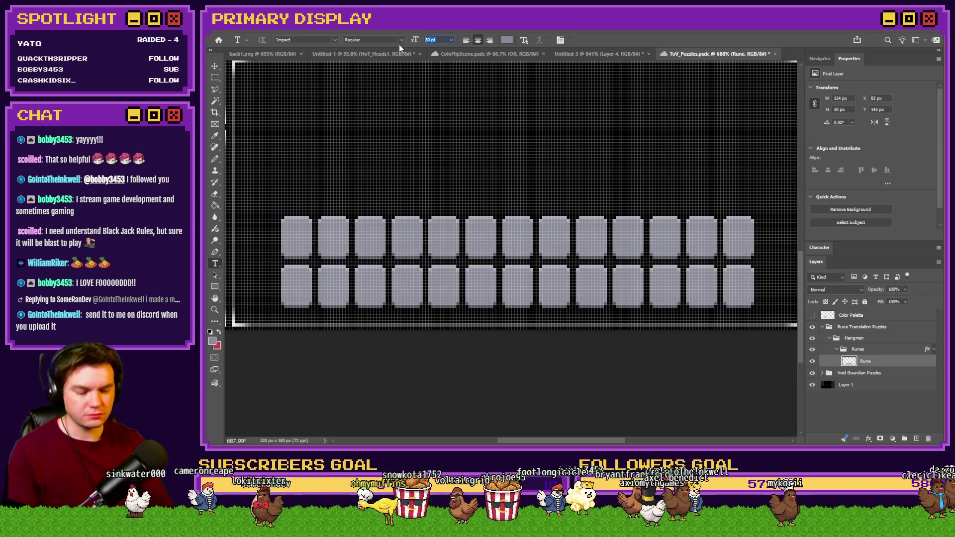
{"action": "left_click", "coordinate": [507, 40]}
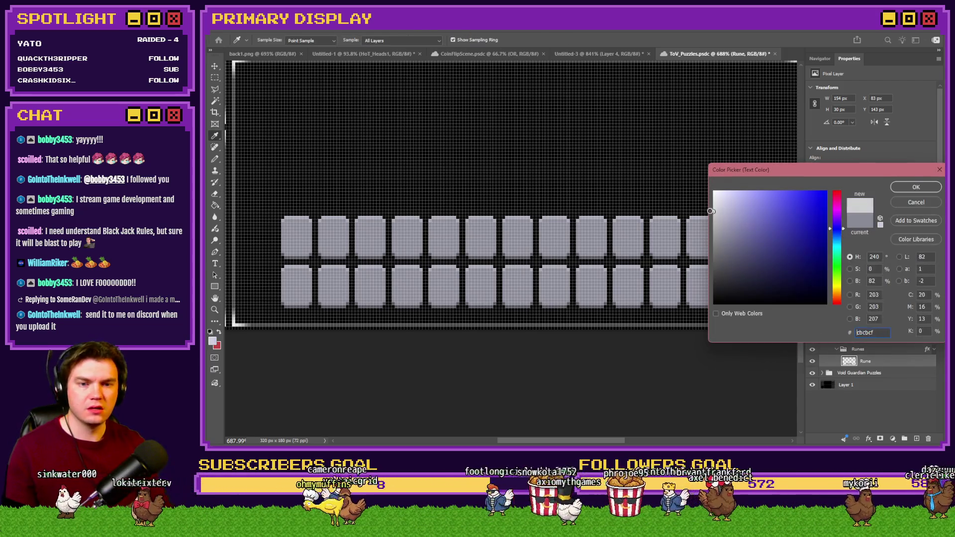
{"action": "key", "text": "Escape"}
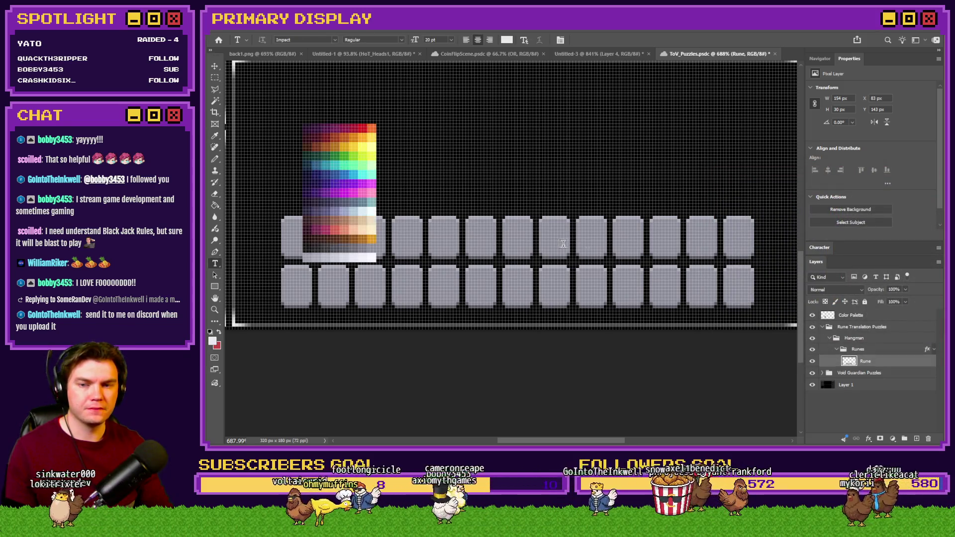
{"action": "left_click", "coordinate": [812, 315]}
{"action": "left_click", "coordinate": [510, 41]}
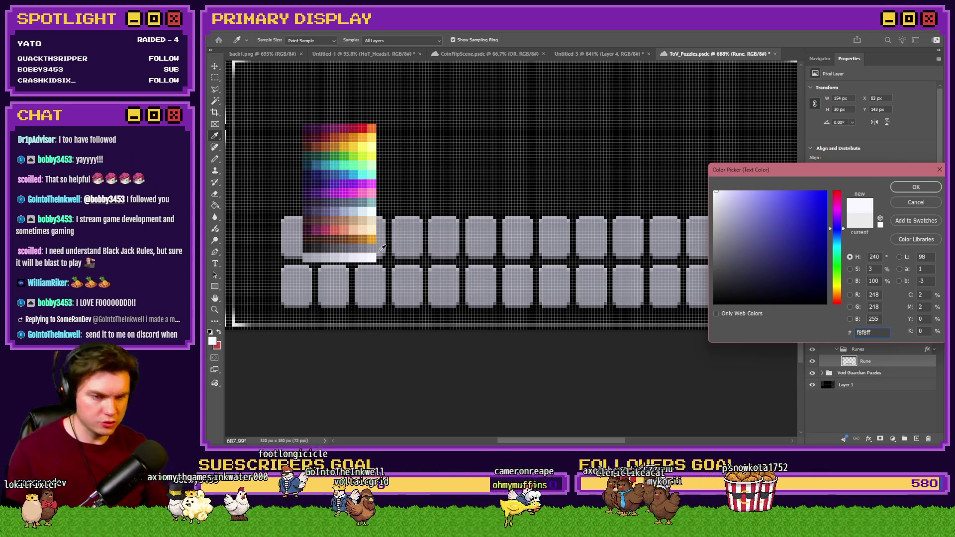
{"action": "left_click", "coordinate": [916, 187]}
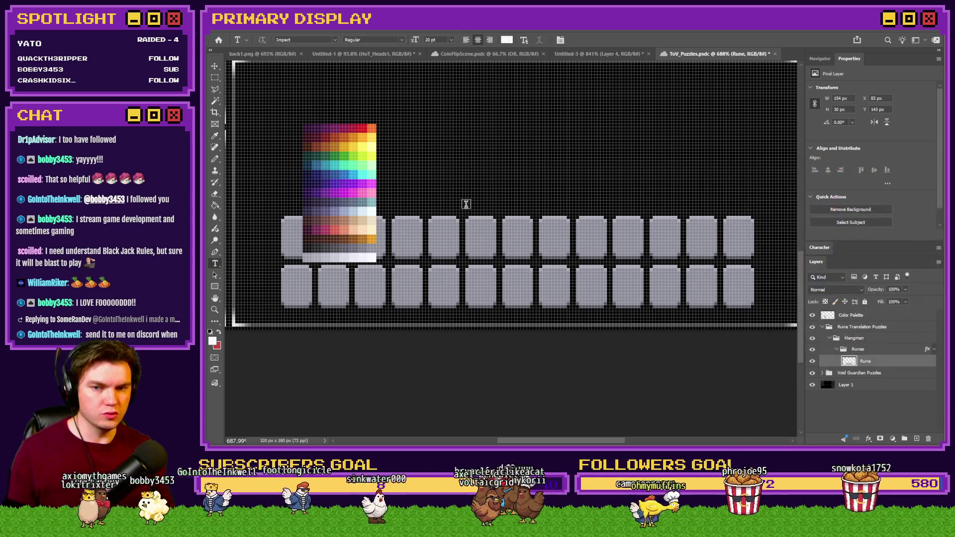
{"action": "left_click", "coordinate": [812, 315]}
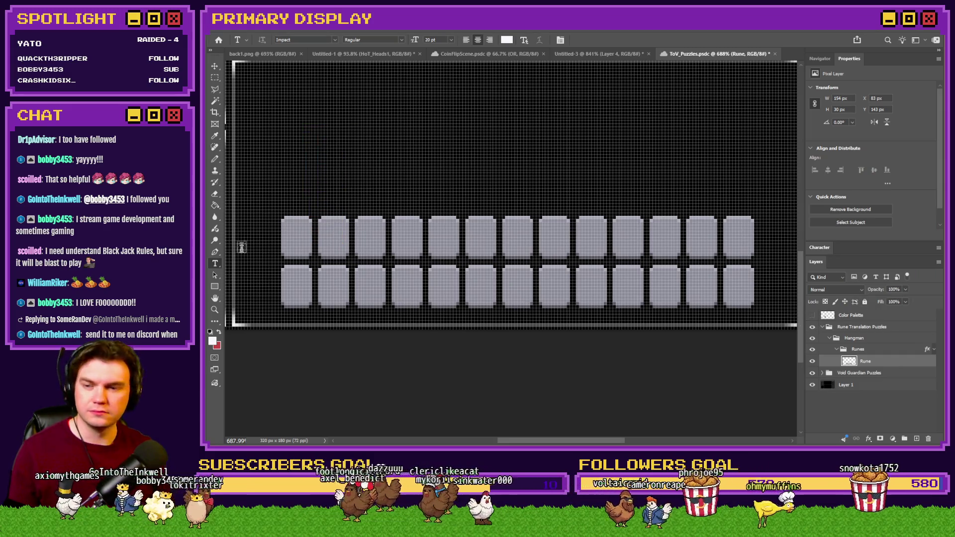
- Type the letter A above the tiles, size it to 8 pt, and choose ToV_Font_2
{"action": "left_click", "coordinate": [513, 168]}
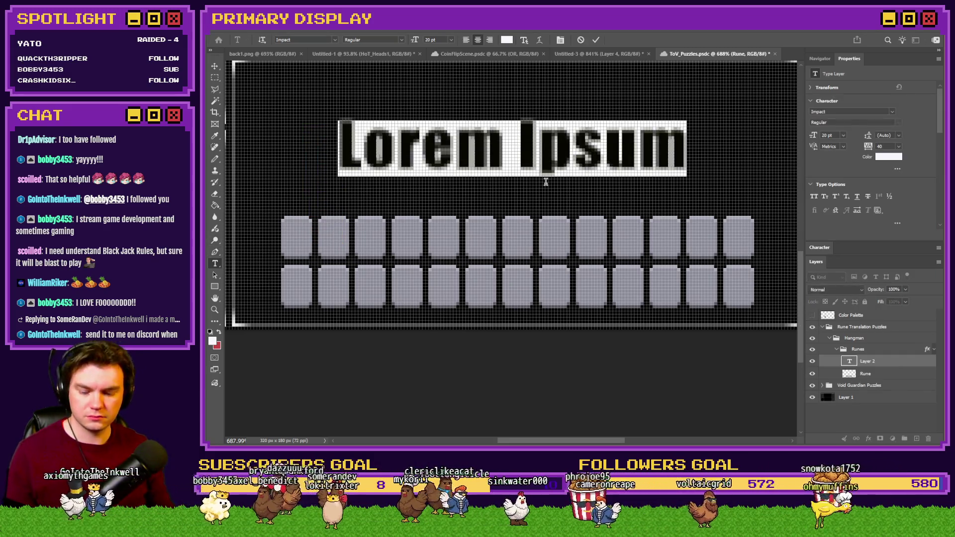
{"action": "type", "text": "A"}
{"action": "key", "text": "ctrl+a"}
{"action": "left_click", "coordinate": [431, 39]}
{"action": "type", "text": "5"}
{"action": "key", "text": "Return"}
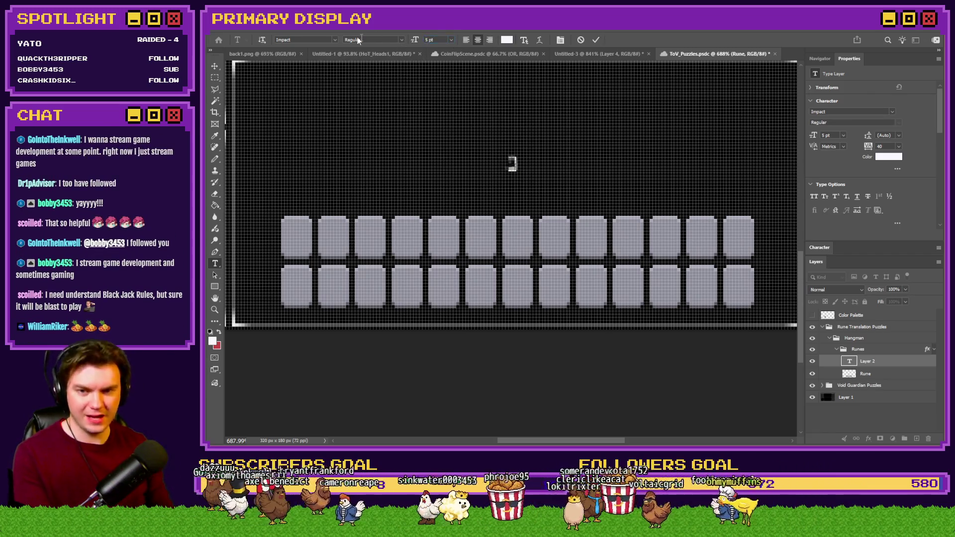
{"action": "type", "text": "8"}
{"action": "left_click", "coordinate": [336, 40]}
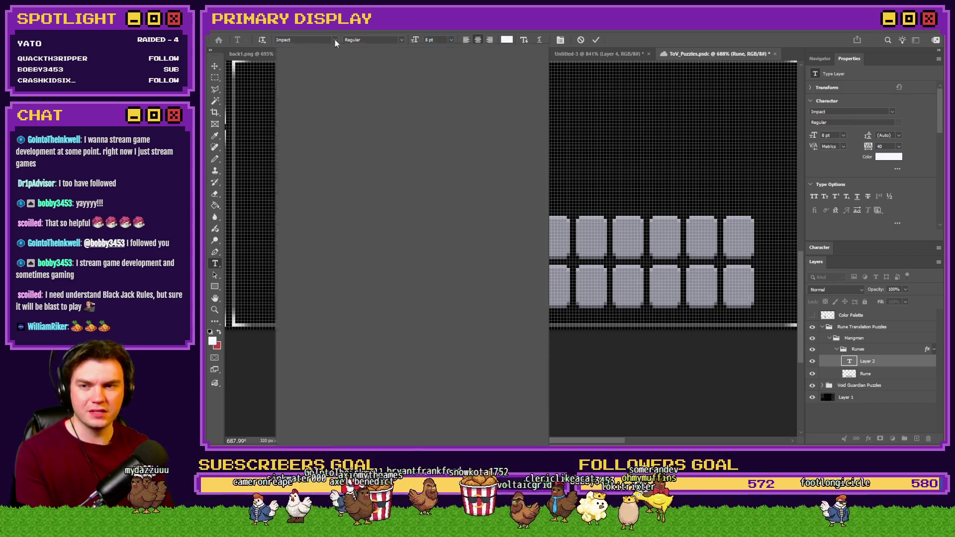
{"action": "scroll", "coordinate": [408, 152], "scroll_direction": "down", "scroll_amount": 15}
{"action": "left_click", "coordinate": [408, 152]}
- Set anti-aliasing to None and keep the A at 8 pt
{"action": "left_click", "coordinate": [890, 337]}
{"action": "left_click", "coordinate": [882, 337]}
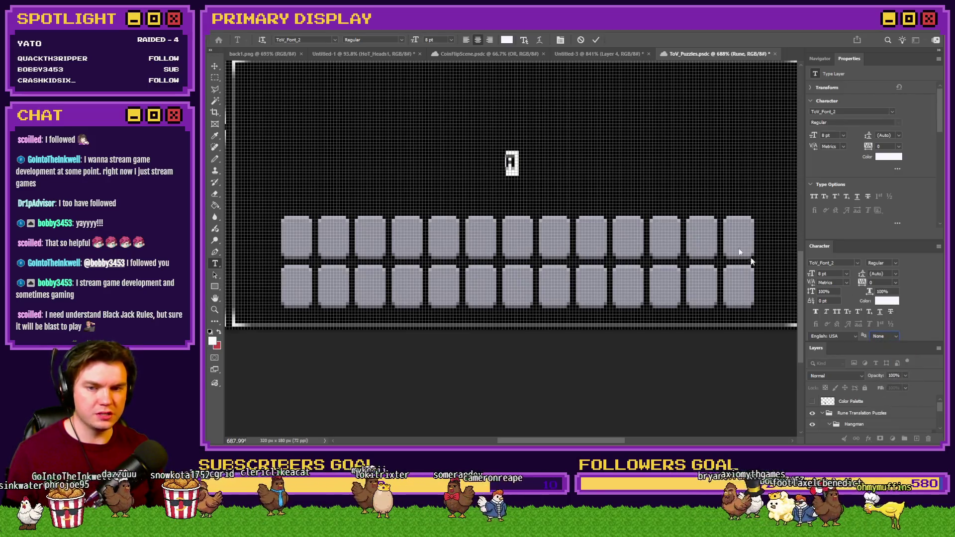
{"action": "double_click", "coordinate": [518, 158]}
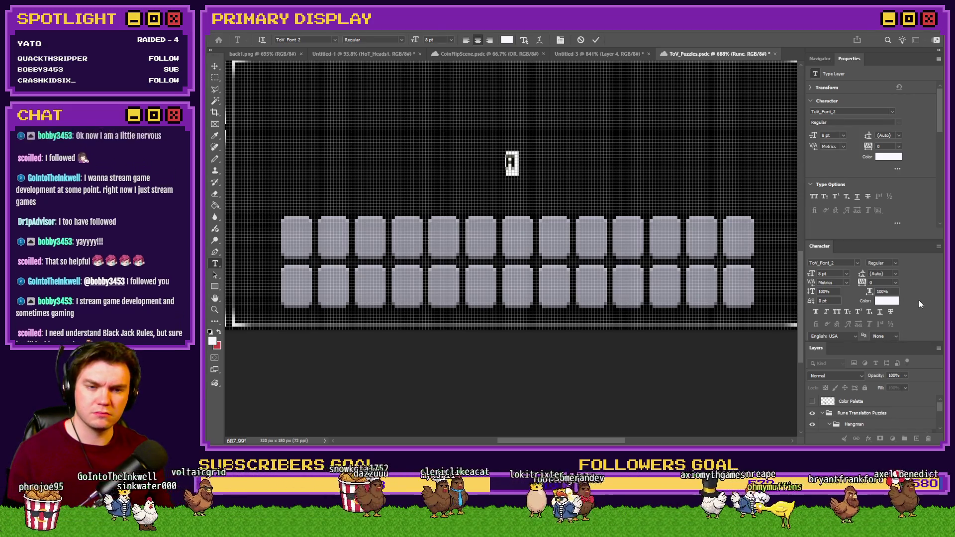
{"action": "key", "text": "Up"}
{"action": "key", "text": "Up"}
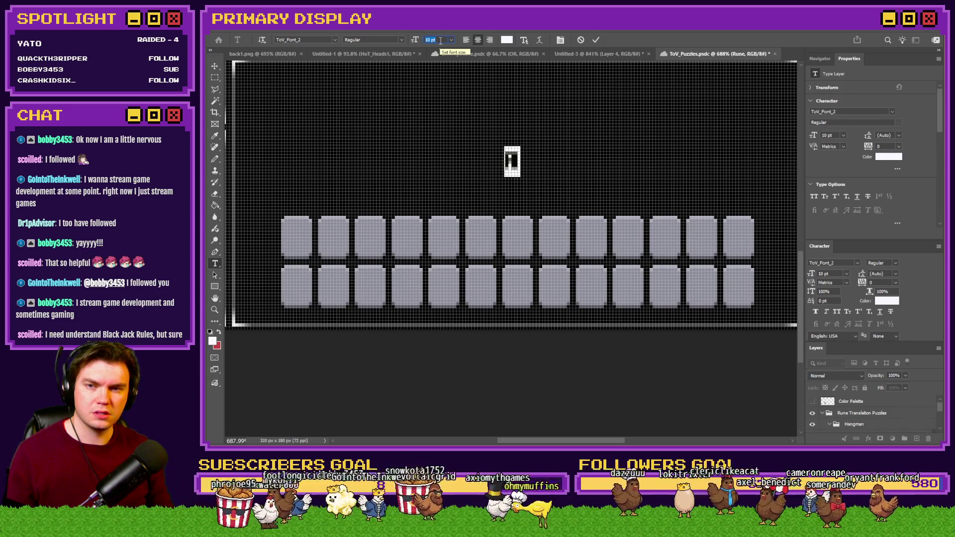
{"action": "key", "text": "Down"}
{"action": "key", "text": "Down"}
{"action": "key", "text": "Escape"}
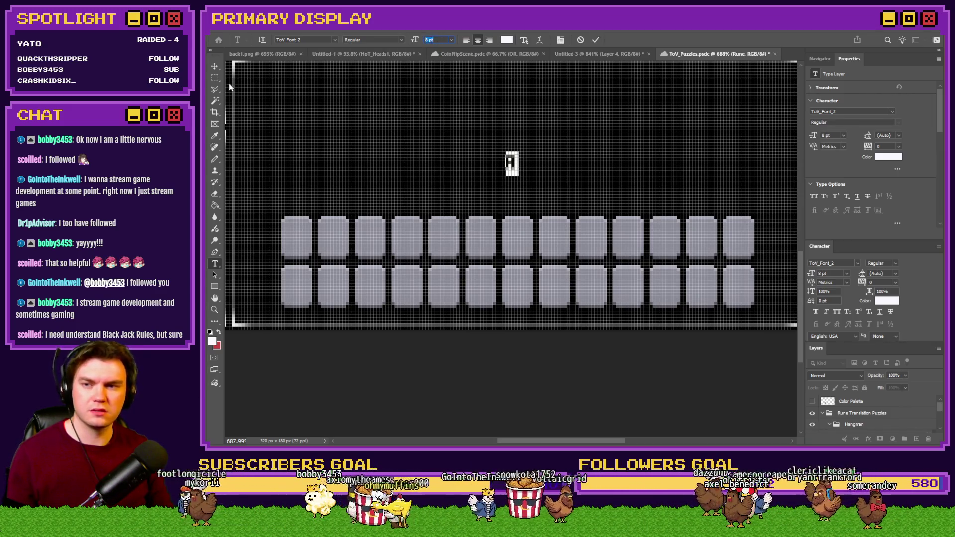
{"action": "key", "text": "m"}
- Collapse the character settings and move the A layer into the Runes group
{"action": "scroll", "coordinate": [495, 155], "scroll_direction": "up", "scroll_amount": 6}
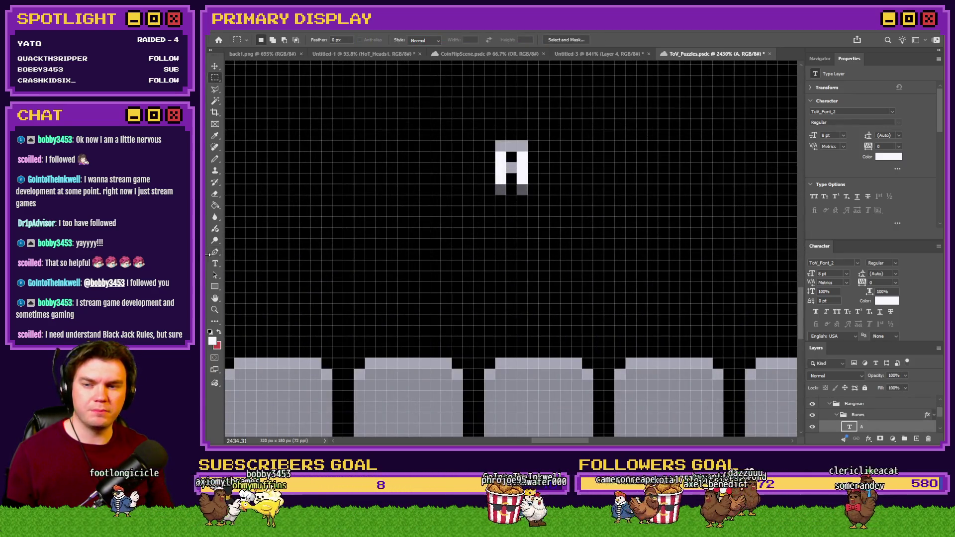
{"action": "key", "text": "t"}
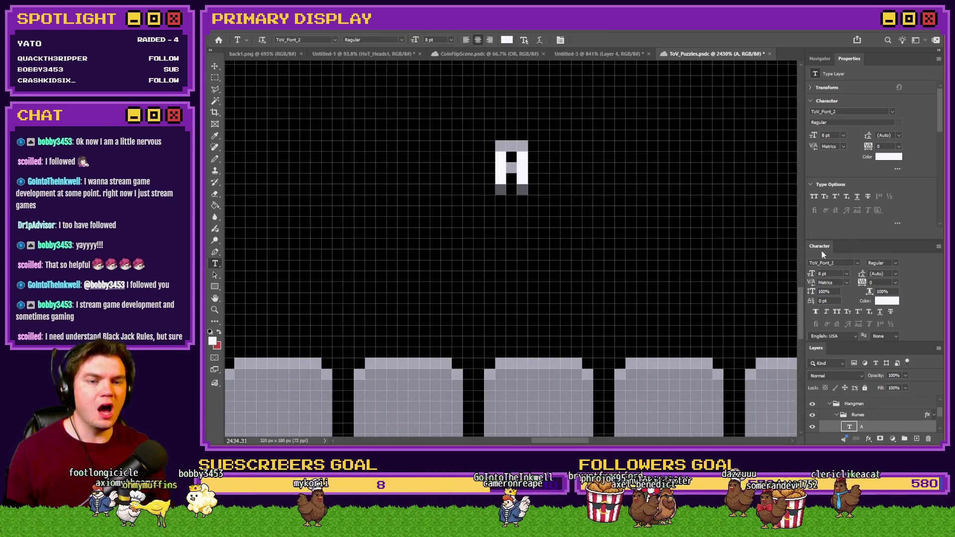
{"action": "double_click", "coordinate": [821, 247]}
{"action": "mouse_move", "coordinate": [884, 363]}
{"action": "left_mouse_down"}
{"action": "mouse_move", "coordinate": [883, 345]}
{"action": "mouse_move", "coordinate": [868, 366]}
{"action": "left_mouse_up"}
{"action": "scroll", "coordinate": [577, 180], "scroll_direction": "down", "scroll_amount": 5}
- Move the A down into a top-row rune tile and nudge it to centre
{"action": "mouse_move", "coordinate": [578, 180]}
{"action": "left_mouse_down"}
{"action": "mouse_move", "coordinate": [604, 248]}
{"action": "mouse_move", "coordinate": [587, 277]}
{"action": "left_mouse_up"}
{"action": "scroll", "coordinate": [587, 279], "scroll_direction": "up", "scroll_amount": 5}
{"action": "key", "text": "ctrl+Right"}
{"action": "key", "text": "ctrl+Right"}
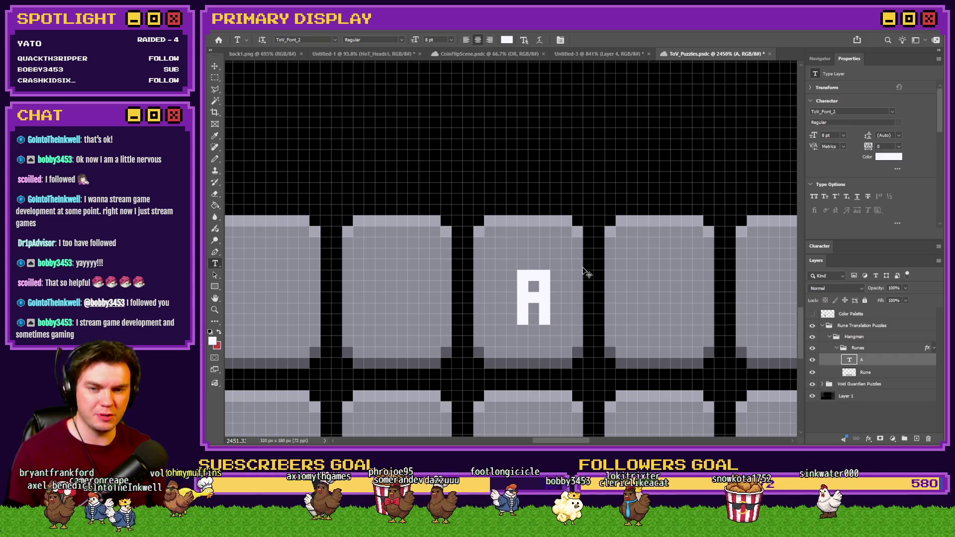
{"action": "key", "text": "ctrl+Left"}
{"action": "key", "text": "ctrl+Up"}
{"action": "scroll", "coordinate": [526, 206], "scroll_direction": "down", "scroll_amount": 3}
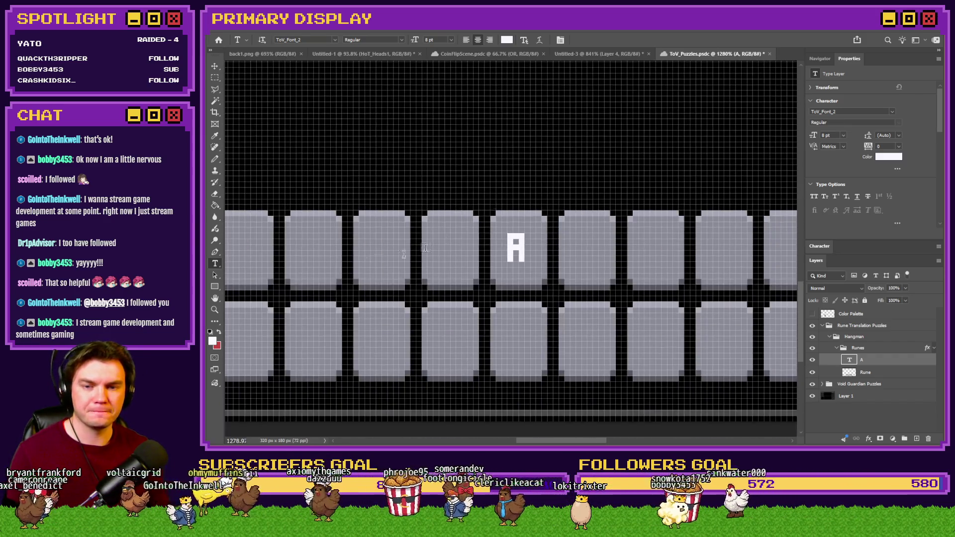
- Replace the A with the capital letters ABCDEFGHIJ and select them all
{"action": "double_click", "coordinate": [518, 246]}
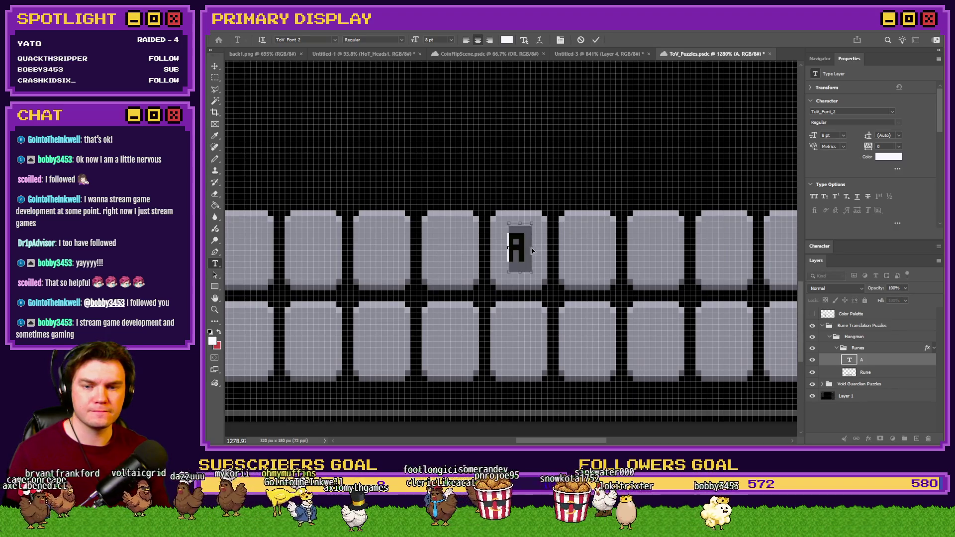
{"action": "type", "text": "ab"}
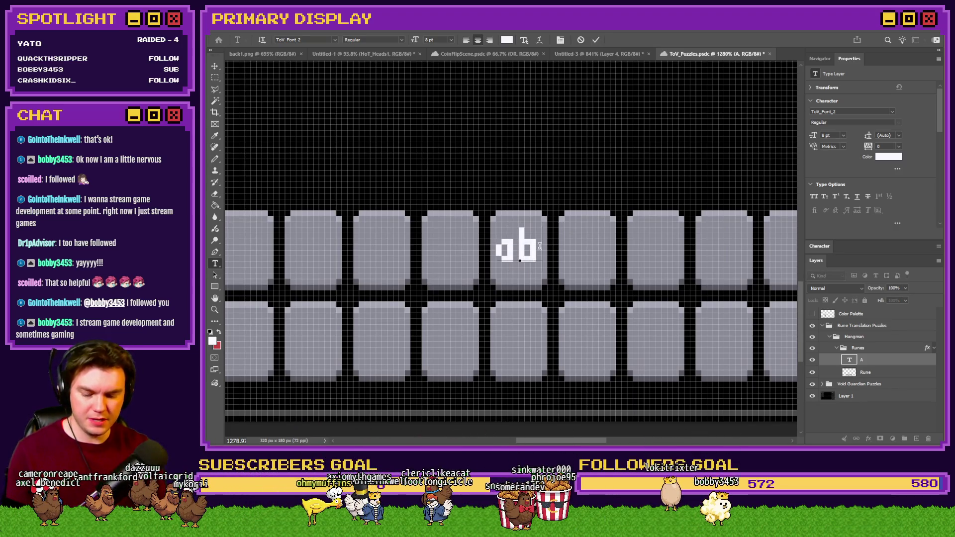
{"action": "type", "text": "cdefghij"}
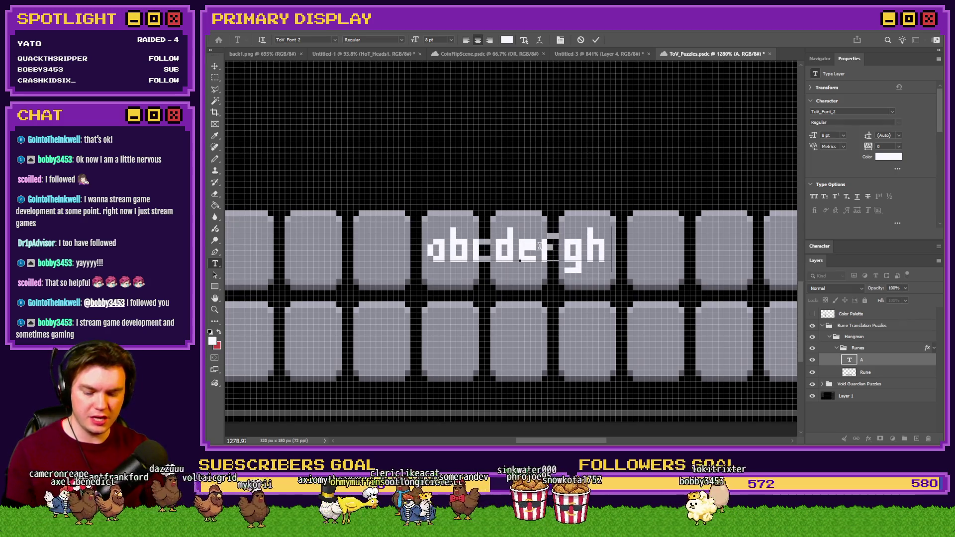
{"action": "key", "text": "ctrl+a"}
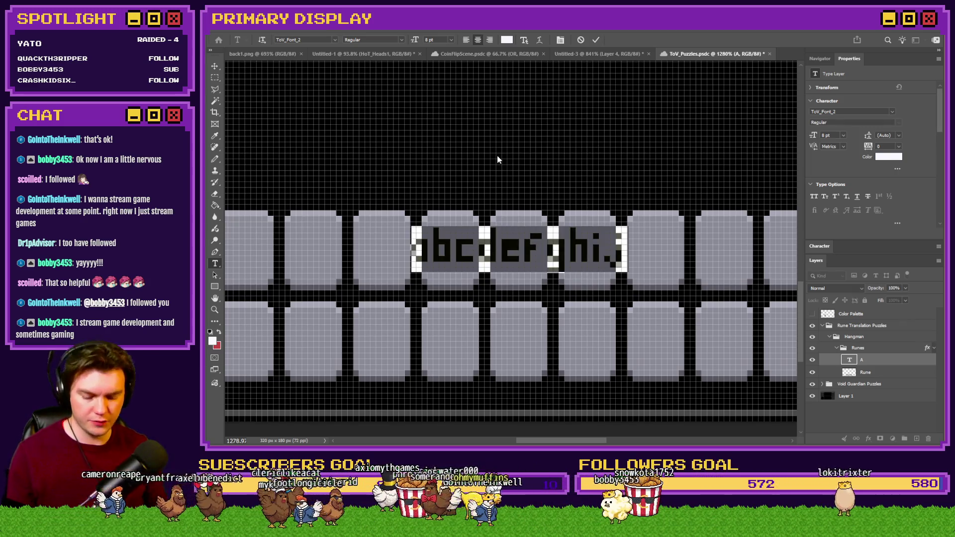
{"action": "type", "text": "ABCDEFGHIJ"}
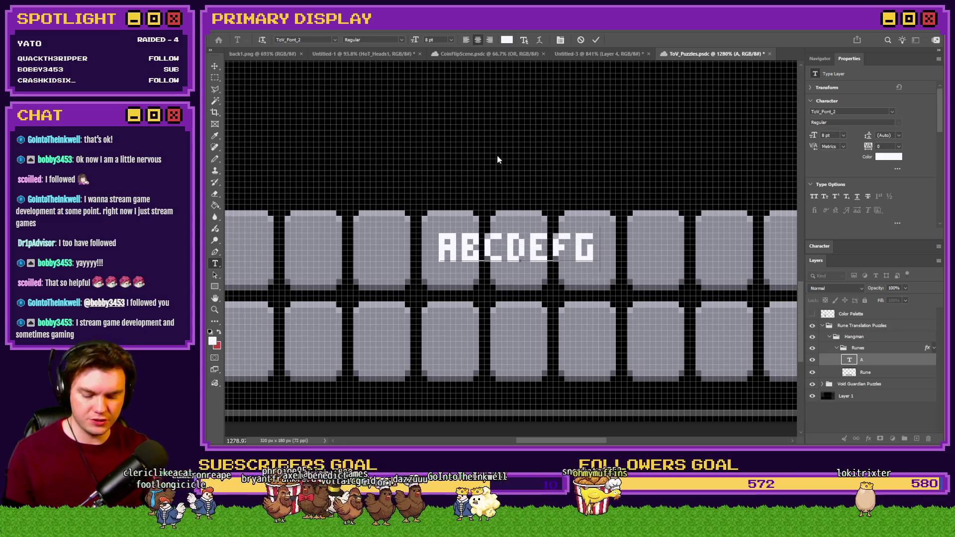
{"action": "key", "text": "ctrl+a"}
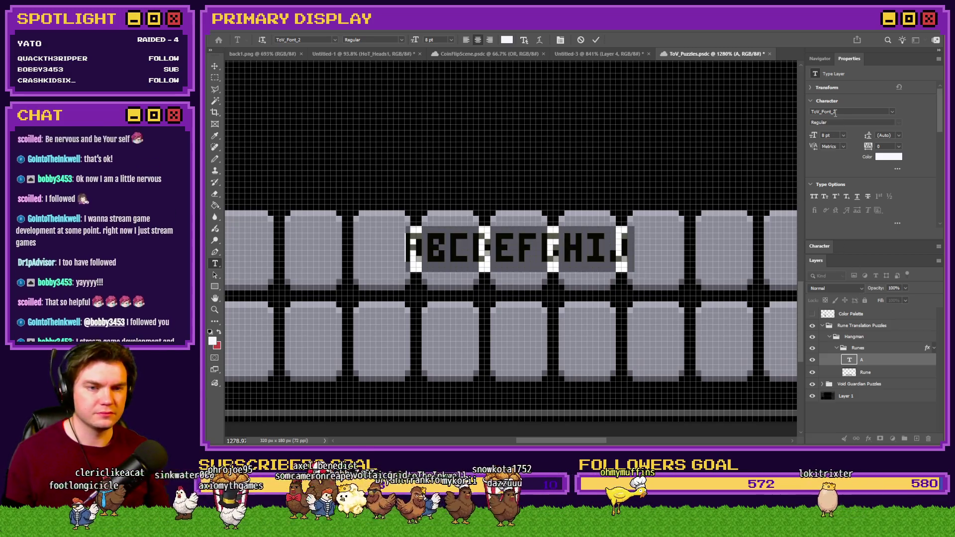
- Bring up the Character panel's spacing settings and commit the A–J text
{"action": "left_click", "coordinate": [820, 60]}
{"action": "left_click", "coordinate": [848, 59]}
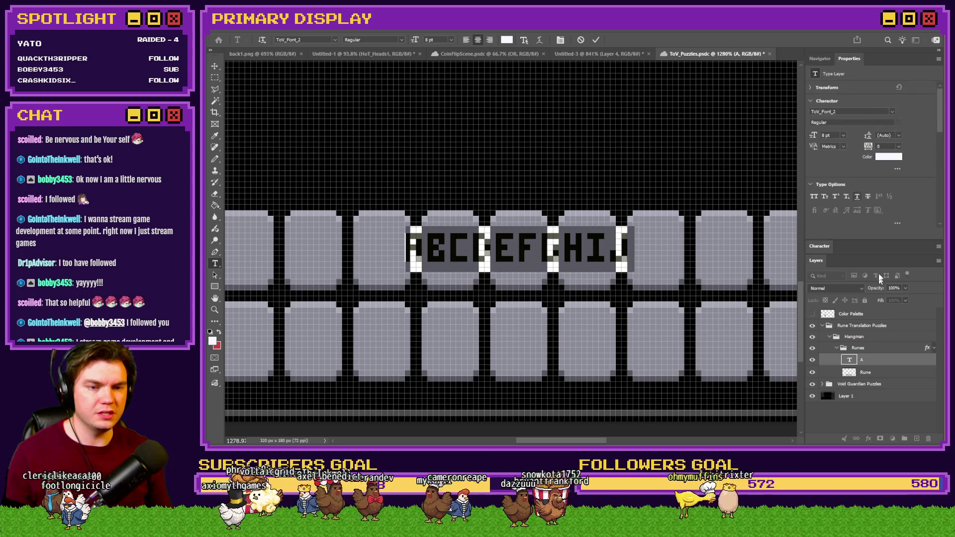
{"action": "left_click", "coordinate": [820, 58]}
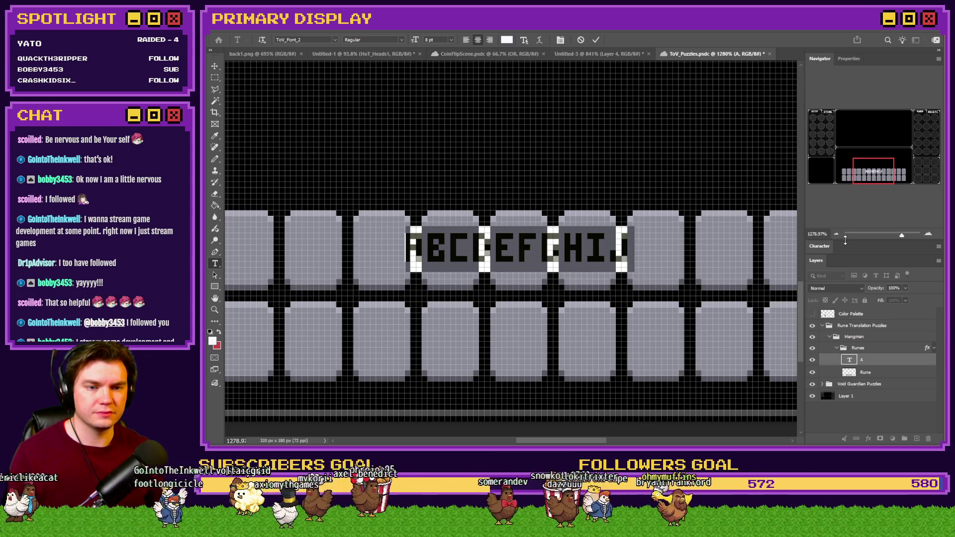
{"action": "left_click", "coordinate": [843, 245]}
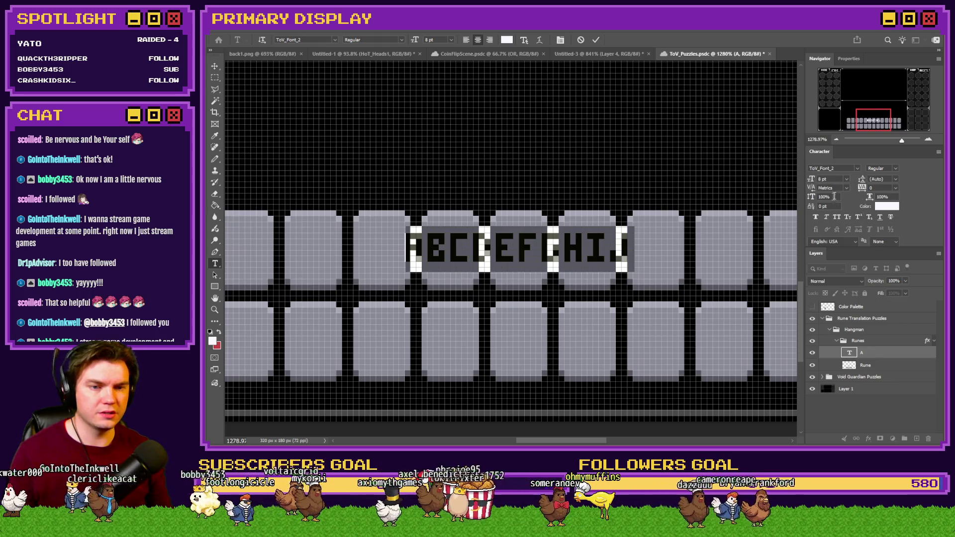
{"action": "scroll", "coordinate": [876, 187], "scroll_direction": "up", "scroll_amount": 10}
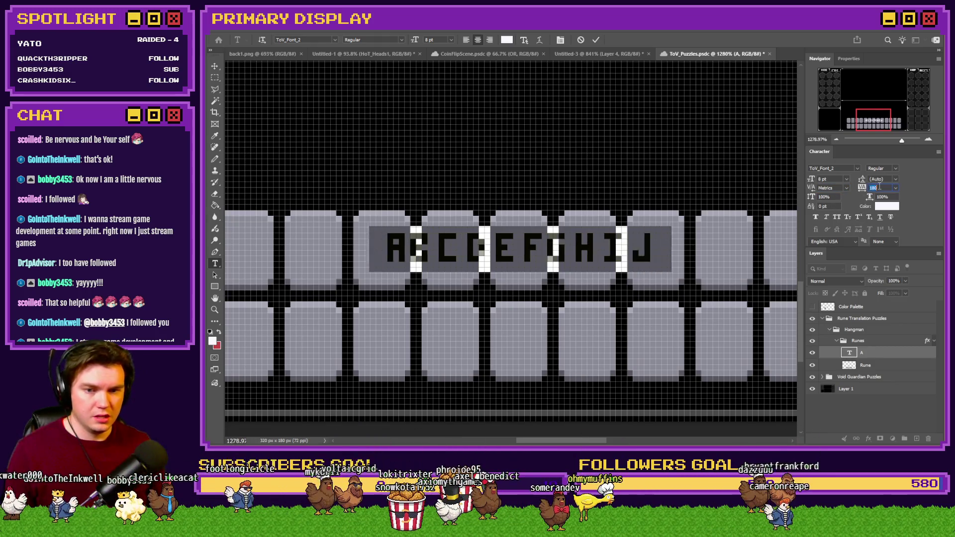
{"action": "scroll", "coordinate": [879, 187], "scroll_direction": "up", "scroll_amount": 10}
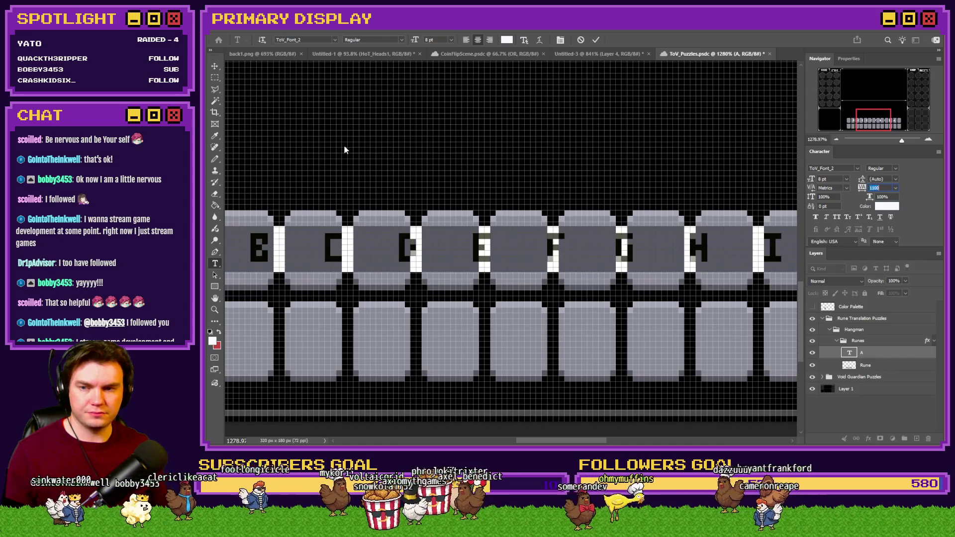
{"action": "left_click", "coordinate": [214, 78]}
{"action": "scroll", "coordinate": [448, 194], "scroll_direction": "down", "scroll_amount": 5}
{"action": "scroll", "coordinate": [341, 189], "scroll_direction": "up", "scroll_amount": 2}
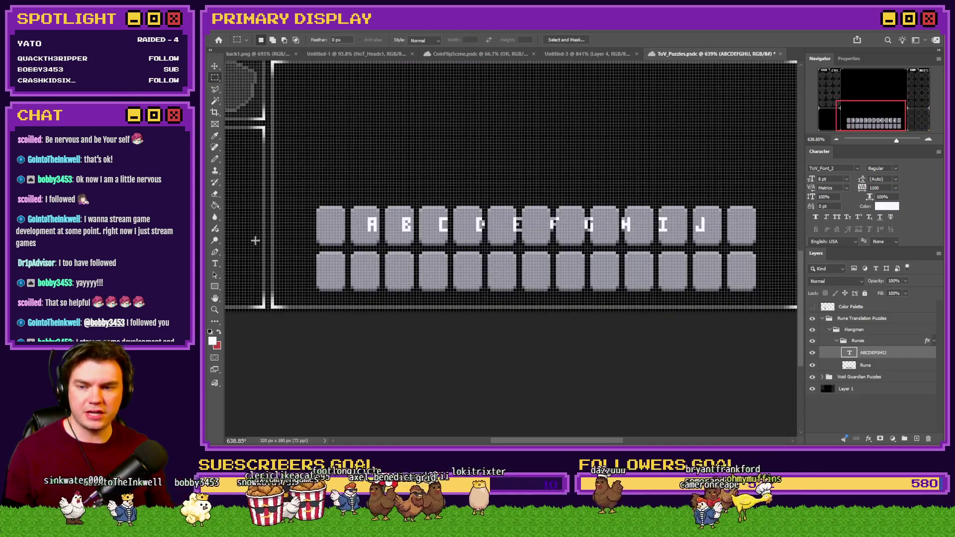
- Select all the letters and set tracking to 1000 so each sits in its own tile
{"action": "left_click", "coordinate": [217, 265]}
{"action": "left_click", "coordinate": [406, 224]}
{"action": "key", "text": "ctrl+a"}
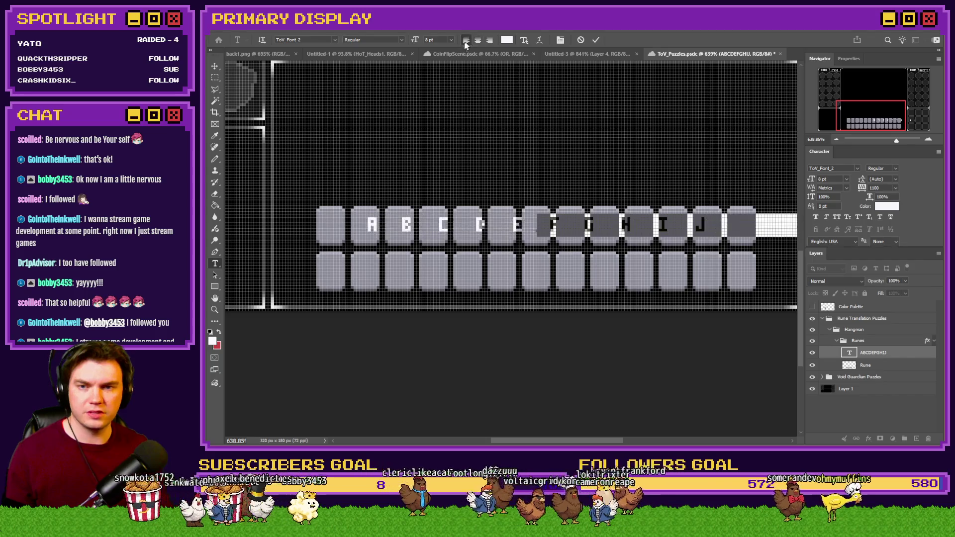
{"action": "left_click", "coordinate": [213, 77]}
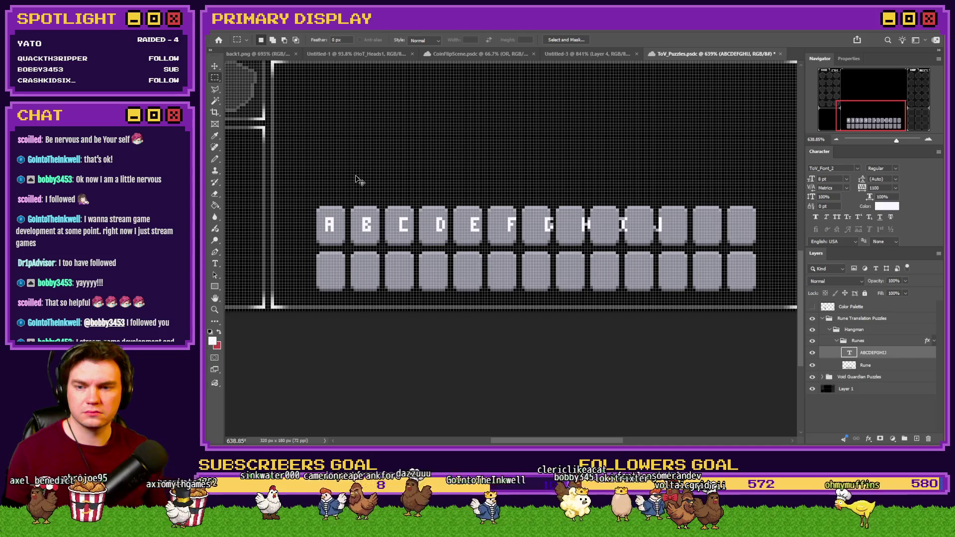
{"action": "left_click", "coordinate": [215, 265]}
{"action": "left_click", "coordinate": [347, 226]}
{"action": "key", "text": "ctrl+a"}
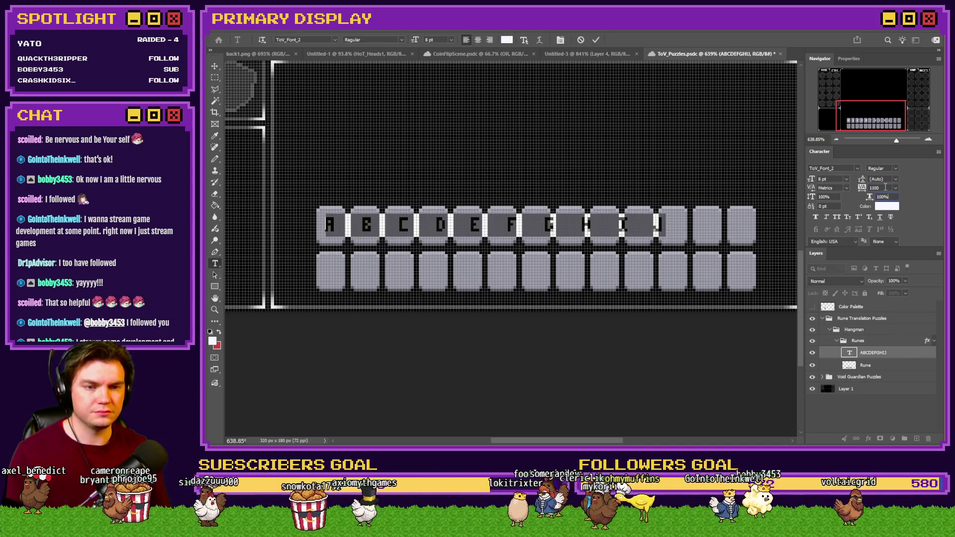
{"action": "key", "text": "Up"}
{"action": "key", "text": "Up"}
{"action": "key", "text": "Up"}
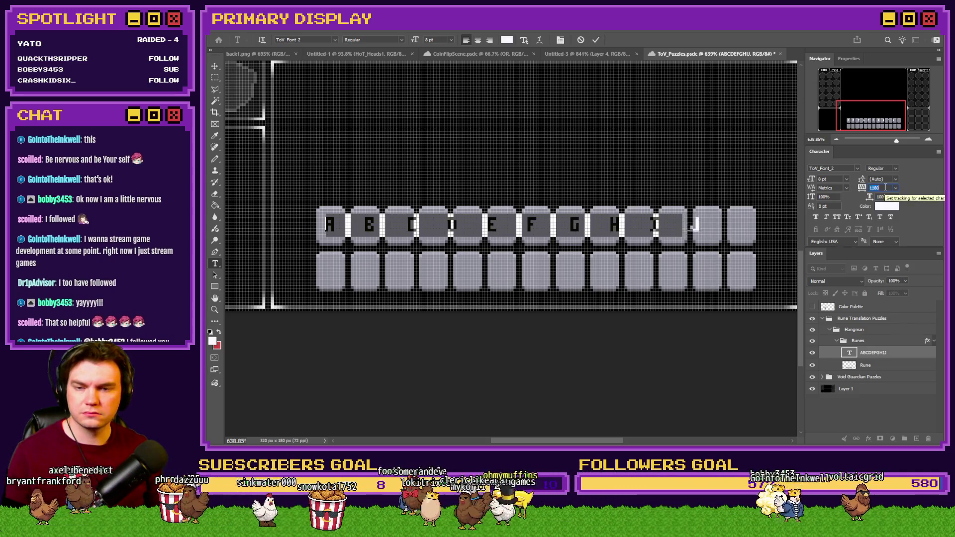
{"action": "key", "text": "Down"}
{"action": "key", "text": "Down"}
{"action": "key", "text": "Down"}
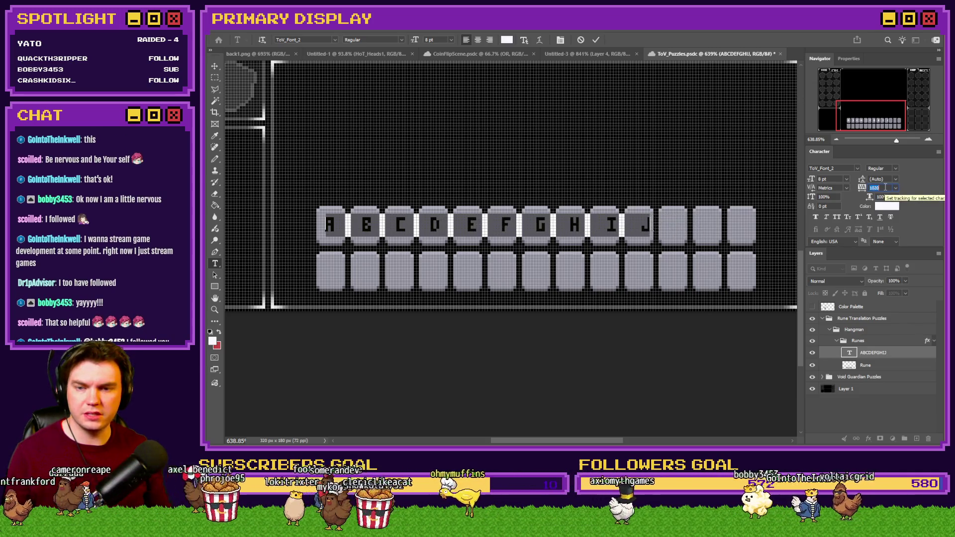
{"action": "key", "text": "Down"}
{"action": "key", "text": "Down"}
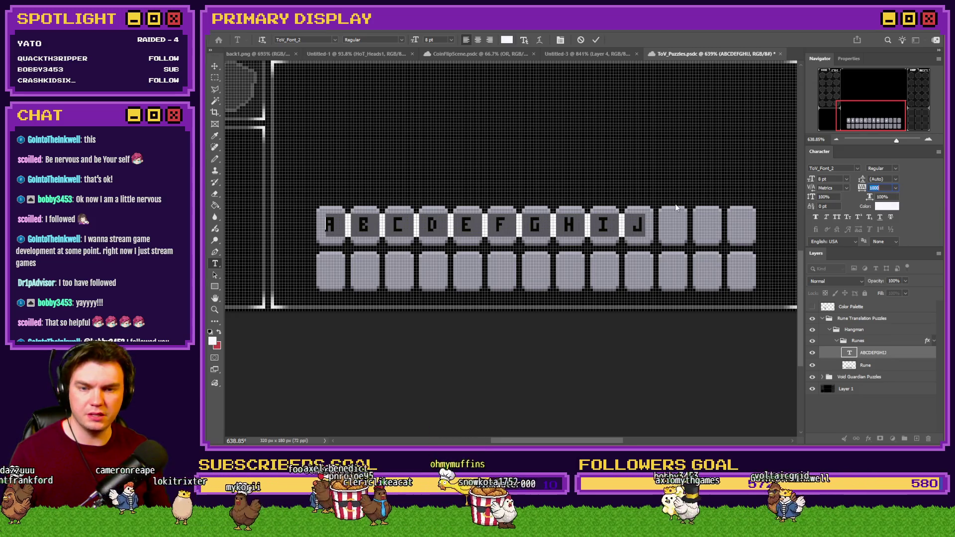
{"action": "left_click", "coordinate": [639, 225]}
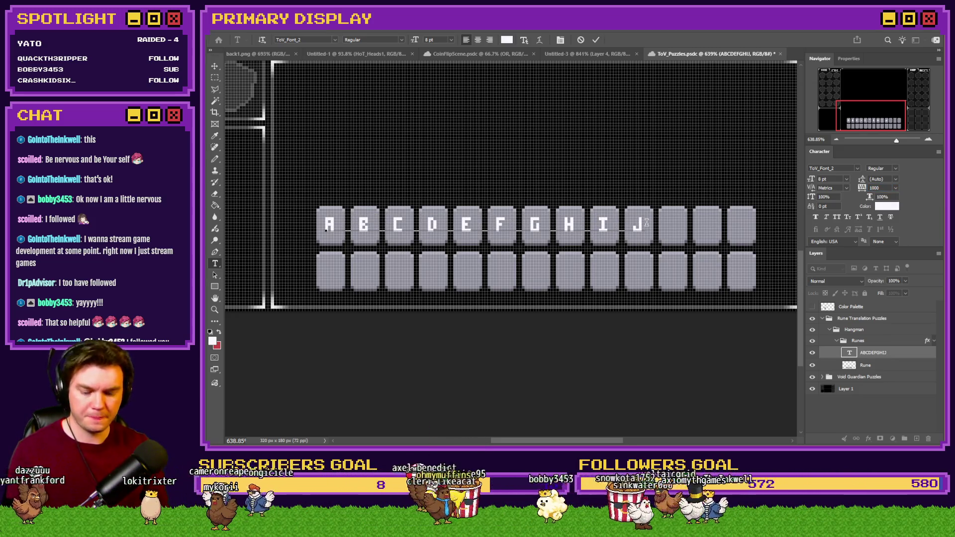
- Add LM, put NOPQRSTUVWXYZ on a second line, and set leading to 16 pt
{"action": "type", "text": "KLM"}
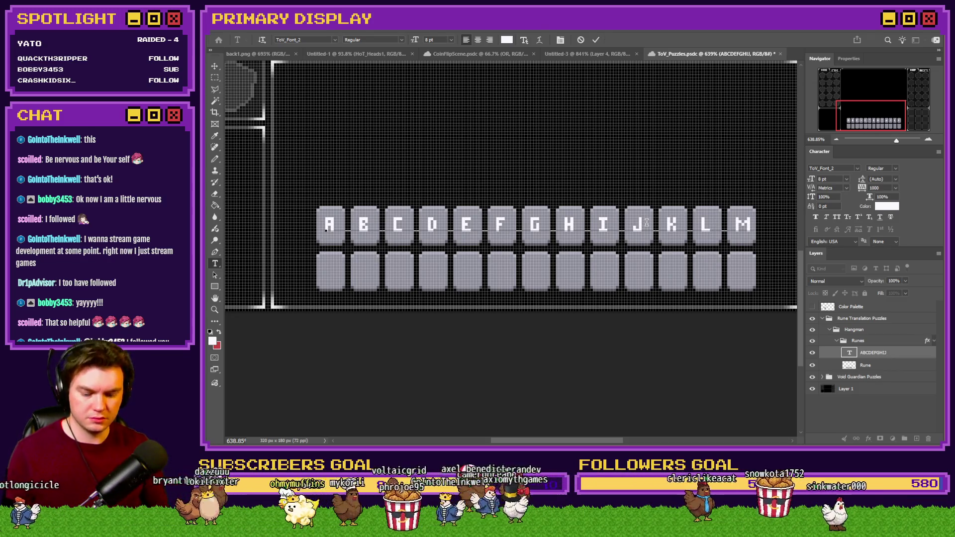
{"action": "key", "text": "Return"}
{"action": "type", "text": "NOPQRSTUV"}
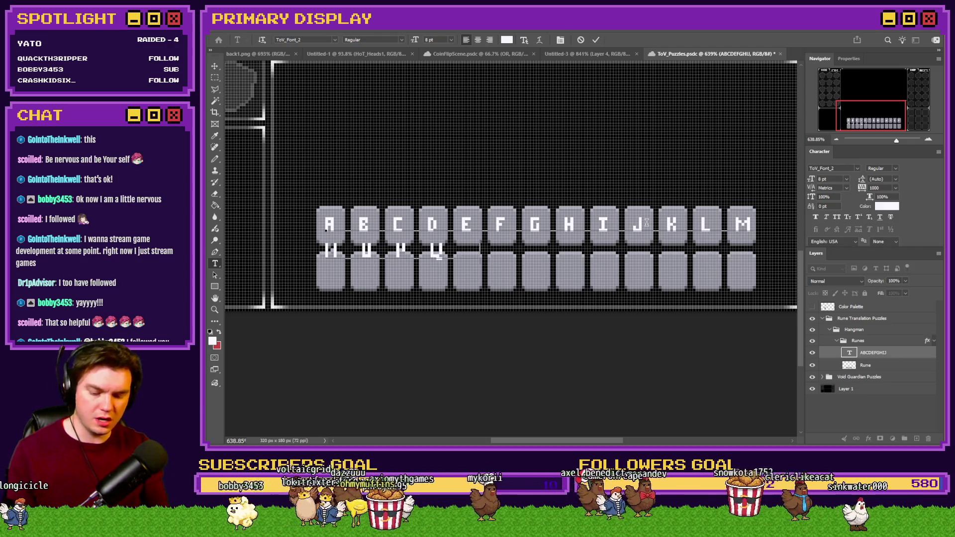
{"action": "type", "text": "WXYZ"}
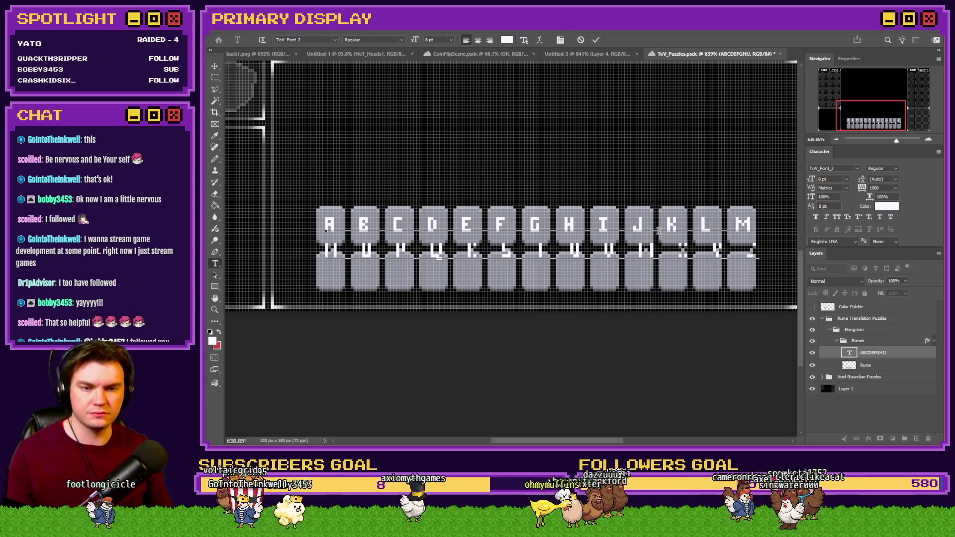
{"action": "key", "text": "ctrl+a"}
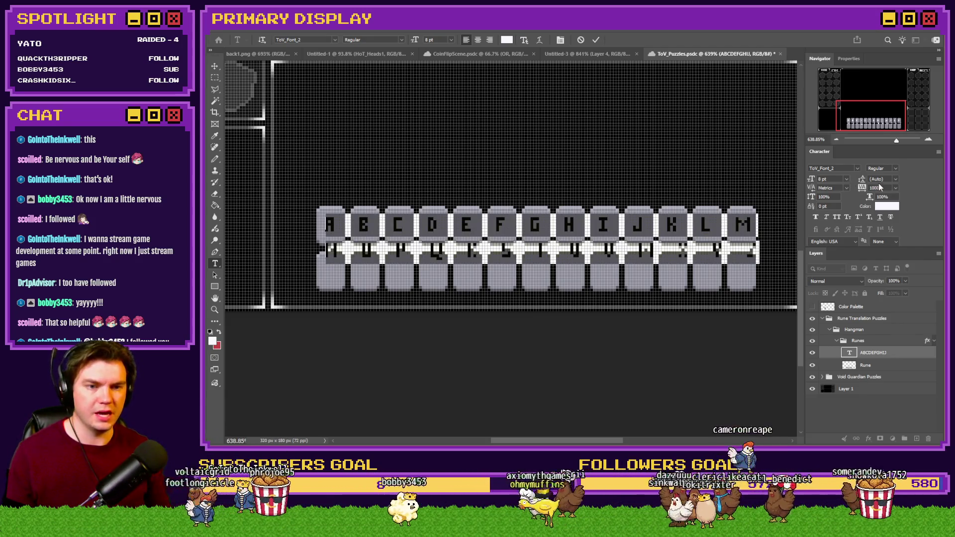
{"action": "key", "text": "Up"}
{"action": "key", "text": "Up"}
{"action": "key", "text": "Up"}
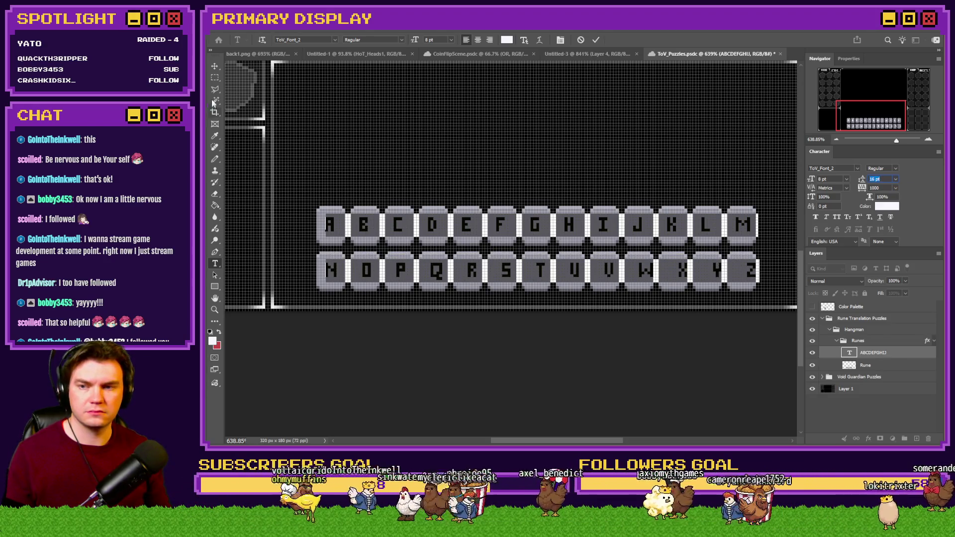
{"action": "left_click", "coordinate": [214, 77]}
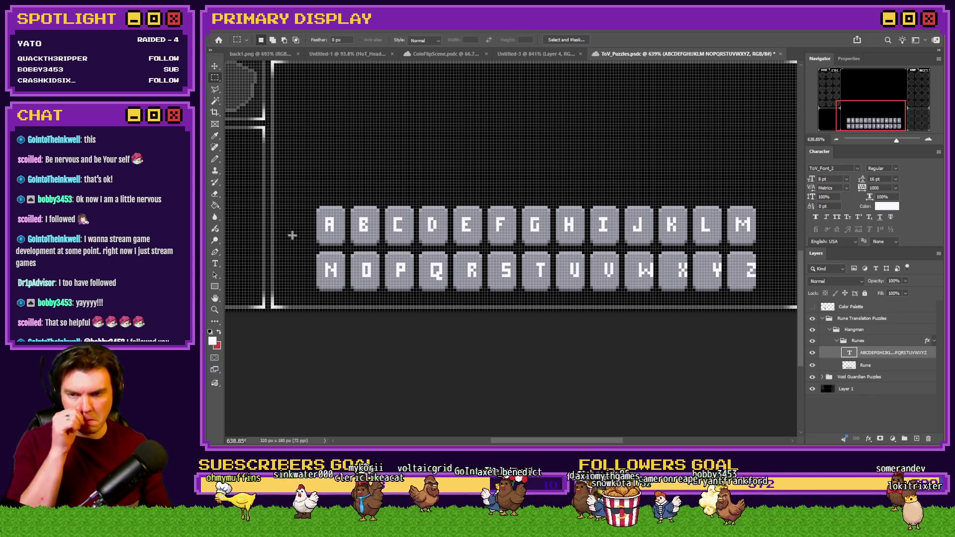
- Rasterize the alphabet type layer into pixels
{"action": "left_click", "coordinate": [214, 159]}
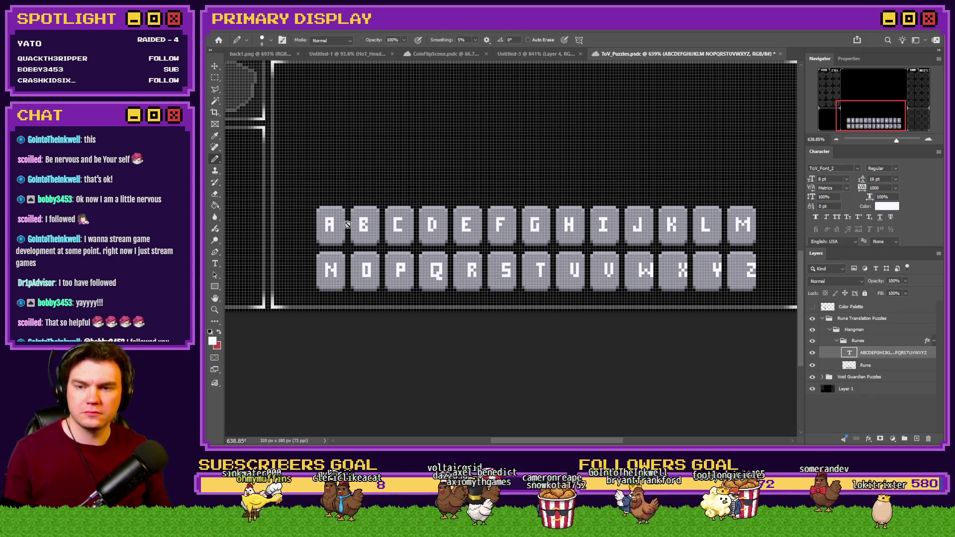
{"action": "key", "text": "Return"}
{"action": "left_click", "coordinate": [215, 77]}
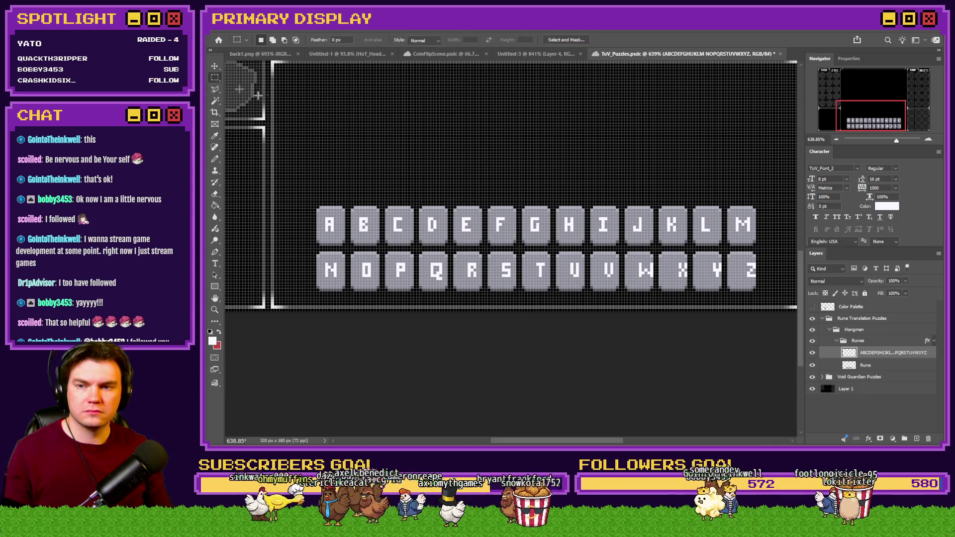
{"action": "scroll", "coordinate": [429, 218], "scroll_direction": "up", "scroll_amount": 5}
- Nudge the M rune one pixel left so it sits centred in its tile
{"action": "mouse_move", "coordinate": [306, 206]}
{"action": "left_mouse_down"}
{"action": "mouse_move", "coordinate": [371, 226]}
{"action": "mouse_move", "coordinate": [422, 225]}
{"action": "left_mouse_up"}
{"action": "left_click", "coordinate": [411, 195]}
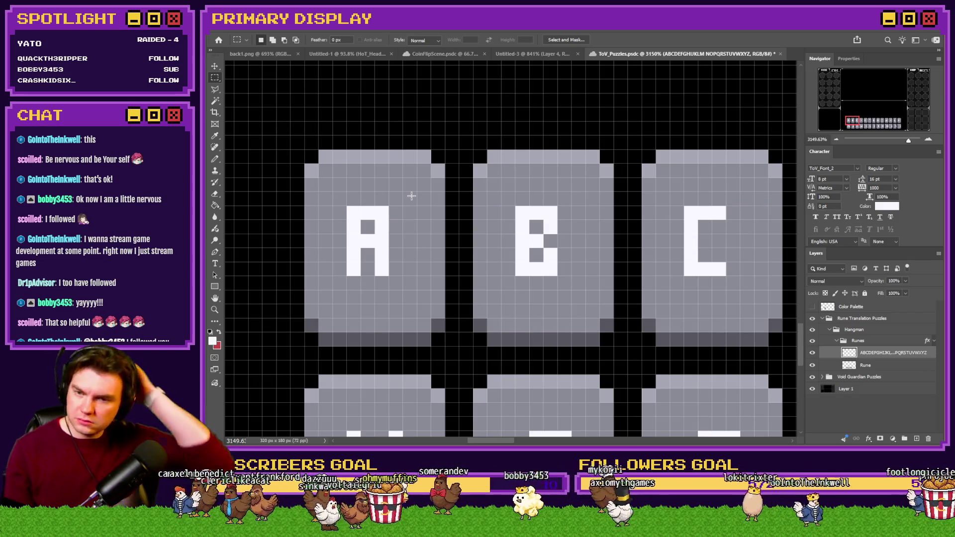
{"action": "scroll", "coordinate": [328, 242], "scroll_direction": "down", "scroll_amount": 2}
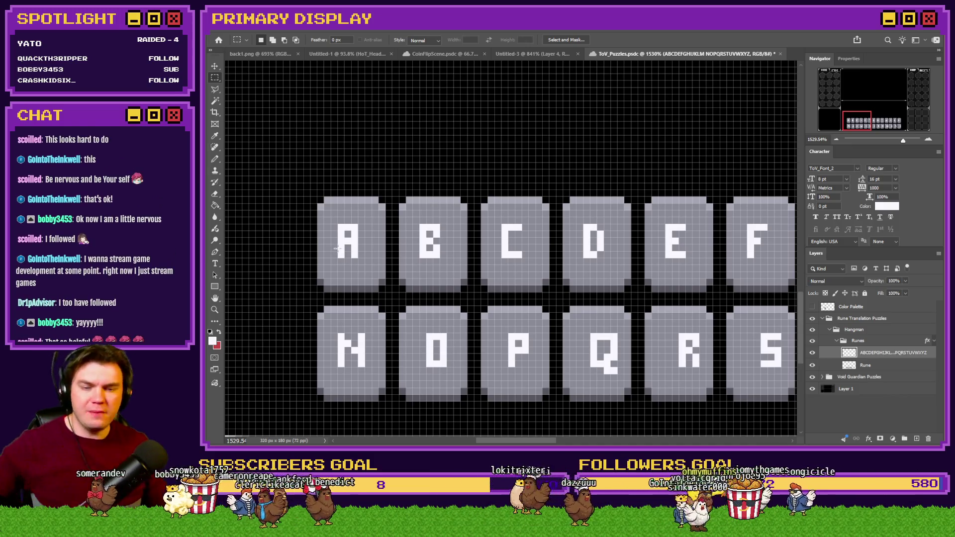
{"action": "scroll", "coordinate": [341, 257], "scroll_direction": "down", "scroll_amount": 4}
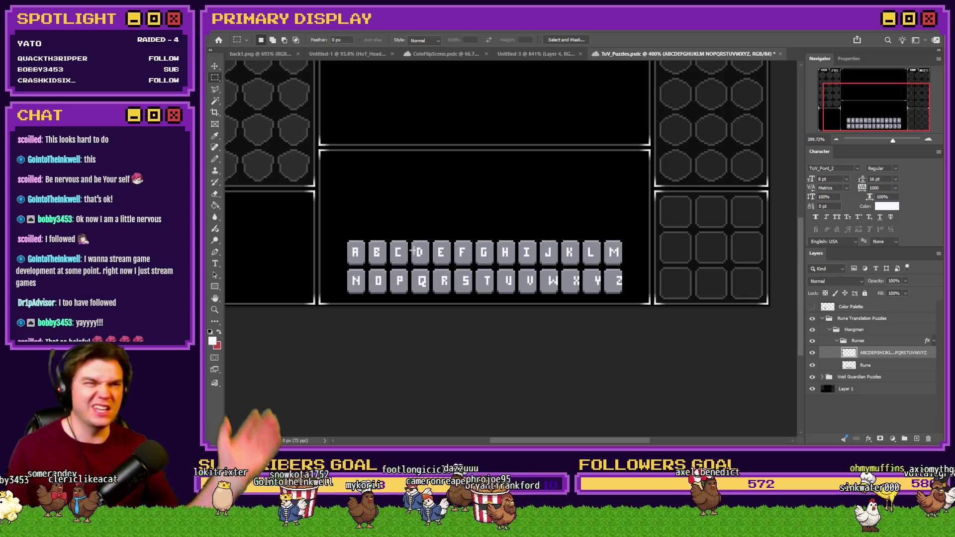
{"action": "scroll", "coordinate": [387, 236], "scroll_direction": "up", "scroll_amount": 1}
{"action": "scroll", "coordinate": [387, 236], "scroll_direction": "up", "scroll_amount": 4}
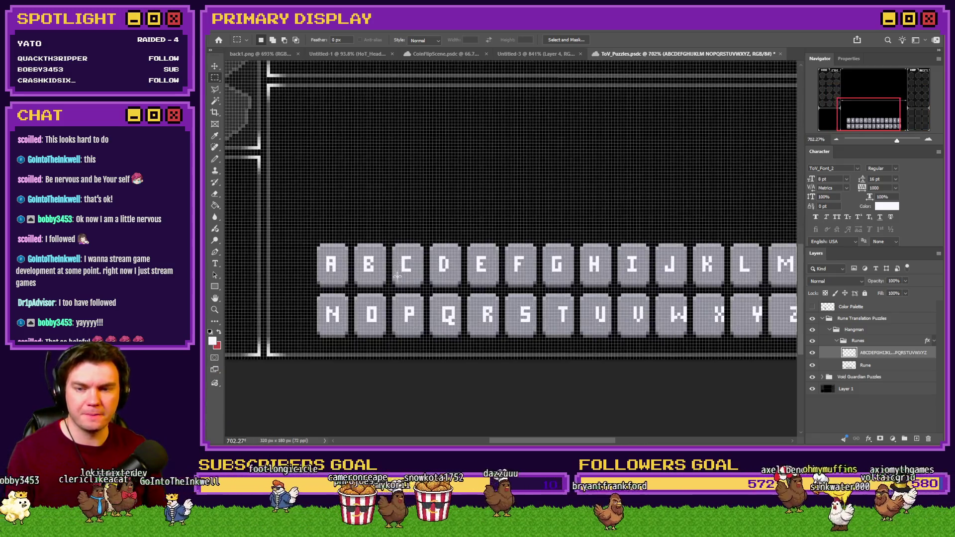
{"action": "scroll", "coordinate": [490, 279], "scroll_direction": "right", "scroll_amount": 10}
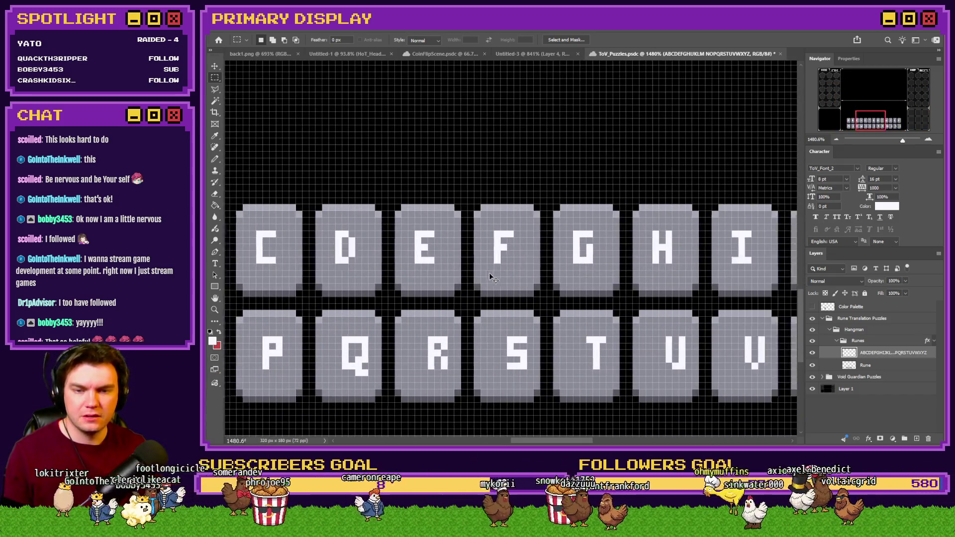
{"action": "scroll", "coordinate": [490, 279], "scroll_direction": "right", "scroll_amount": 6}
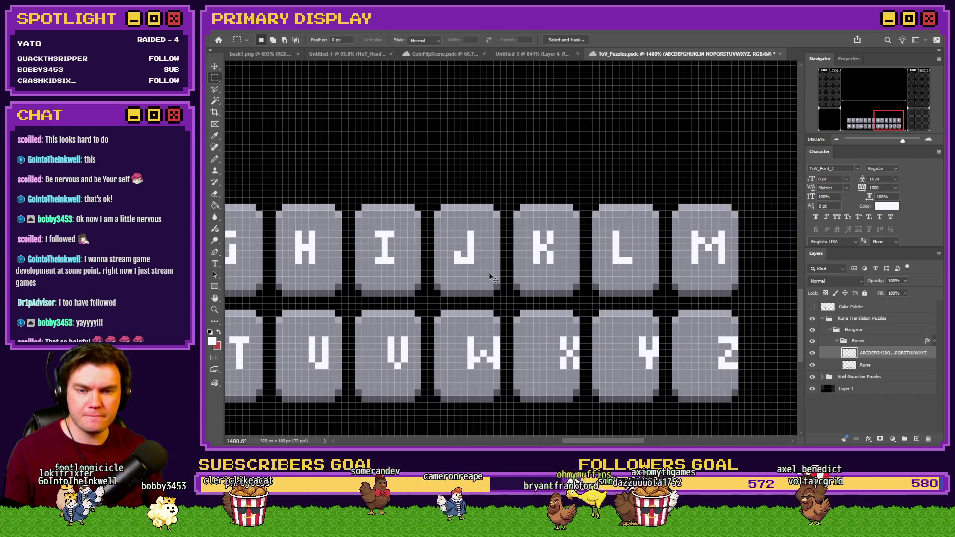
{"action": "scroll", "coordinate": [621, 233], "scroll_direction": "up", "scroll_amount": 2}
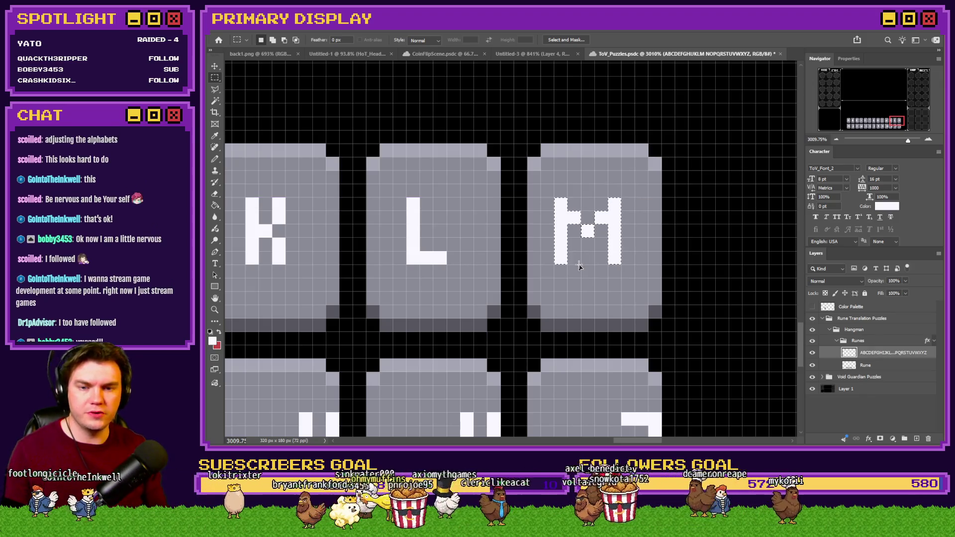
{"action": "key", "text": "ctrl+Left"}
{"action": "left_click_drag", "start_coordinate": [896, 122], "coordinate": [849, 128]}
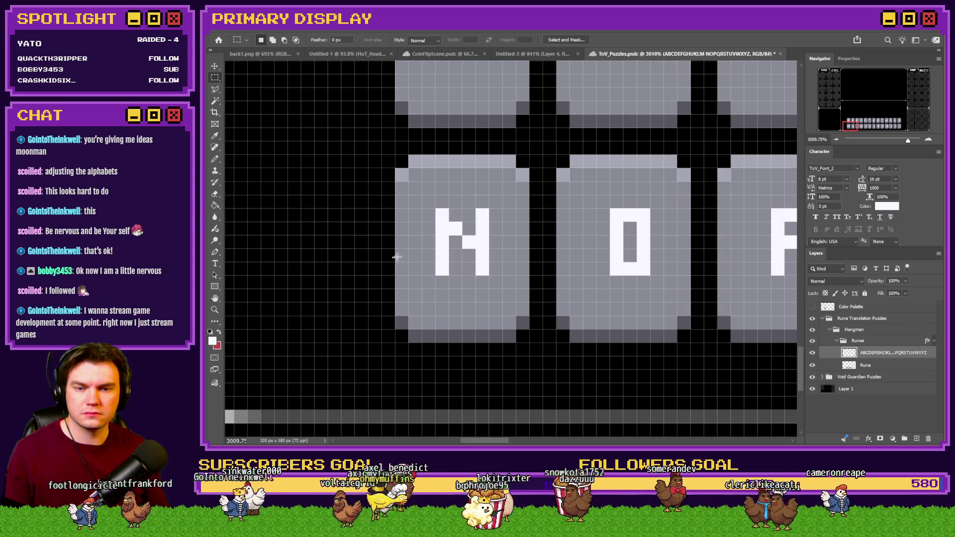
{"action": "scroll", "coordinate": [393, 256], "scroll_direction": "down", "scroll_amount": 2}
- Move the R rune one pixel left and one pixel down
{"action": "mouse_move", "coordinate": [472, 216]}
{"action": "left_mouse_down"}
{"action": "mouse_move", "coordinate": [811, 276]}
{"action": "mouse_move", "coordinate": [737, 286]}
{"action": "left_mouse_up"}
{"action": "mouse_move", "coordinate": [788, 128]}
{"action": "left_mouse_down"}
{"action": "mouse_move", "coordinate": [219, 57]}
{"action": "mouse_move", "coordinate": [736, 199]}
{"action": "left_mouse_up"}
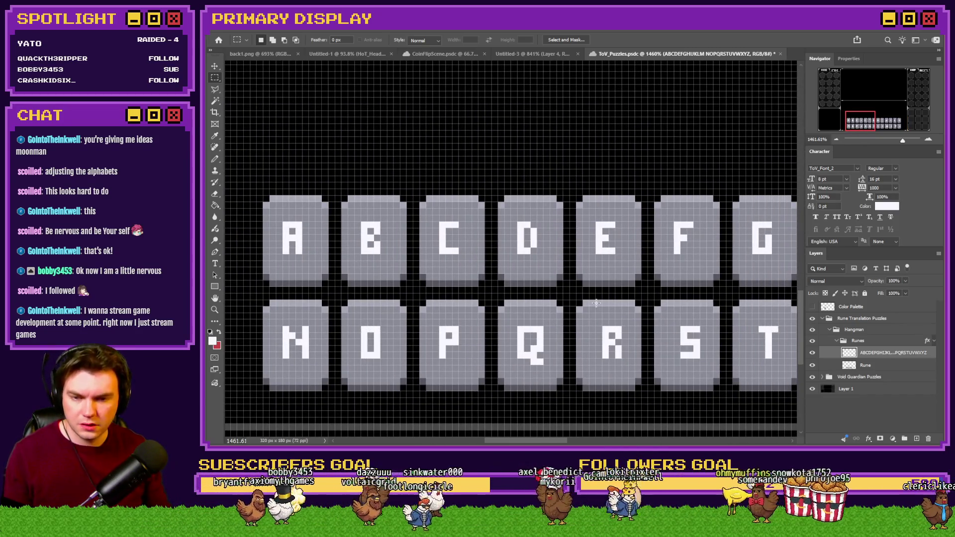
{"action": "scroll", "coordinate": [580, 331], "scroll_direction": "right", "scroll_amount": 2}
{"action": "left_click_drag", "start_coordinate": [547, 319], "coordinate": [593, 373]}
{"action": "key", "text": "ctrl+Left"}
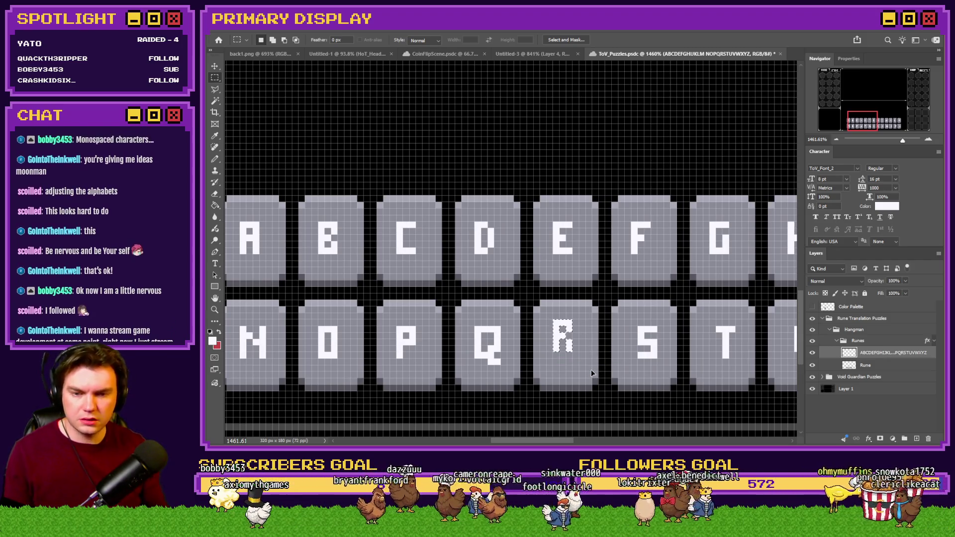
{"action": "key", "text": "ctrl+Down"}
- Shift the S–T, U–V, W and X–Z runes one pixel left each, then deselect
{"action": "mouse_move", "coordinate": [630, 322]}
{"action": "left_mouse_down"}
{"action": "mouse_move", "coordinate": [702, 344]}
{"action": "mouse_move", "coordinate": [741, 381]}
{"action": "left_mouse_up"}
{"action": "key", "text": "ctrl+Left"}
{"action": "scroll", "coordinate": [696, 336], "scroll_direction": "right", "scroll_amount": 3}
{"action": "scroll", "coordinate": [697, 336], "scroll_direction": "right", "scroll_amount": 3}
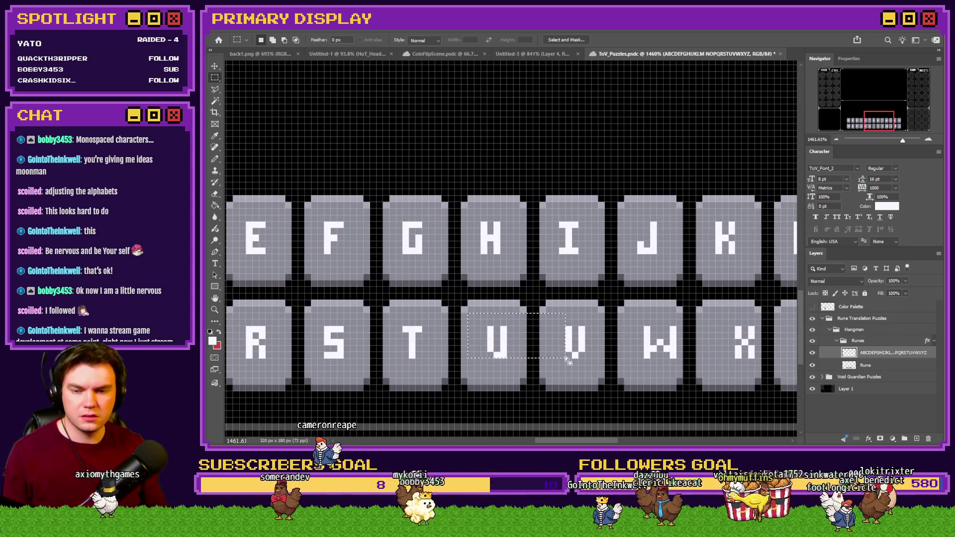
{"action": "key", "text": "ctrl+Left"}
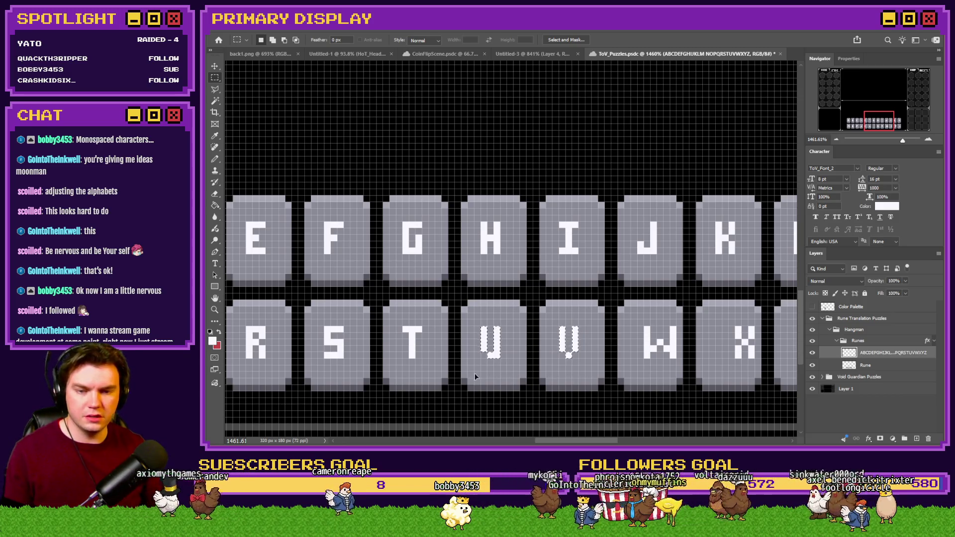
{"action": "scroll", "coordinate": [475, 377], "scroll_direction": "right", "scroll_amount": 2}
{"action": "left_click_drag", "start_coordinate": [506, 318], "coordinate": [577, 369]}
{"action": "key", "text": "ctrl+Left"}
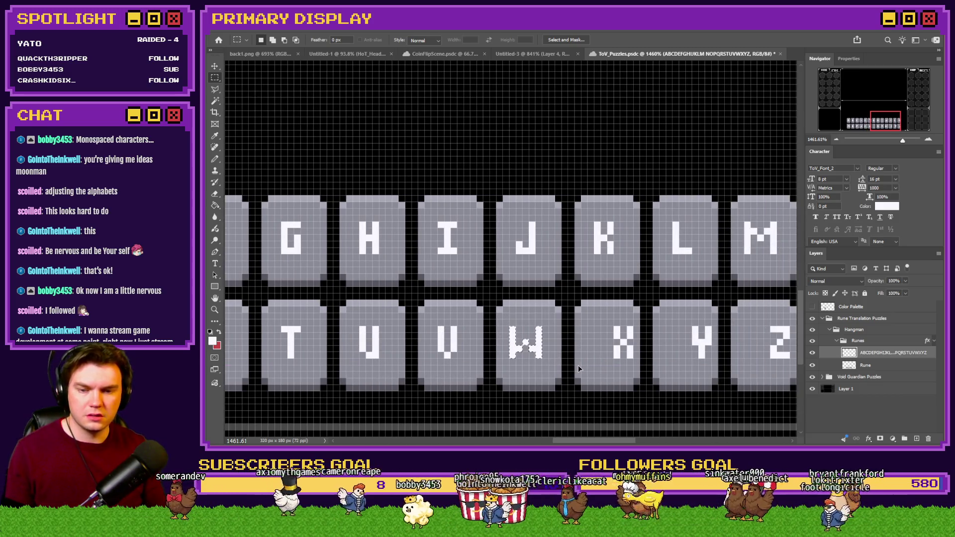
{"action": "scroll", "coordinate": [578, 365], "scroll_direction": "right", "scroll_amount": 1}
{"action": "key", "text": "ctrl+d"}
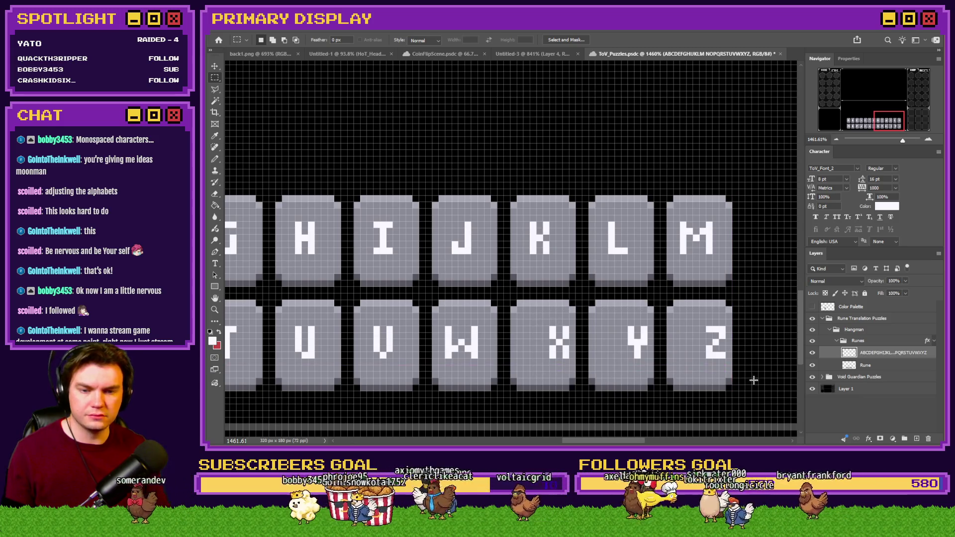
{"action": "key", "text": "ctrl+Left"}
{"action": "key", "text": "ctrl+Left"}
{"action": "key", "text": "ctrl+Left"}
{"action": "key", "text": "ctrl+d"}
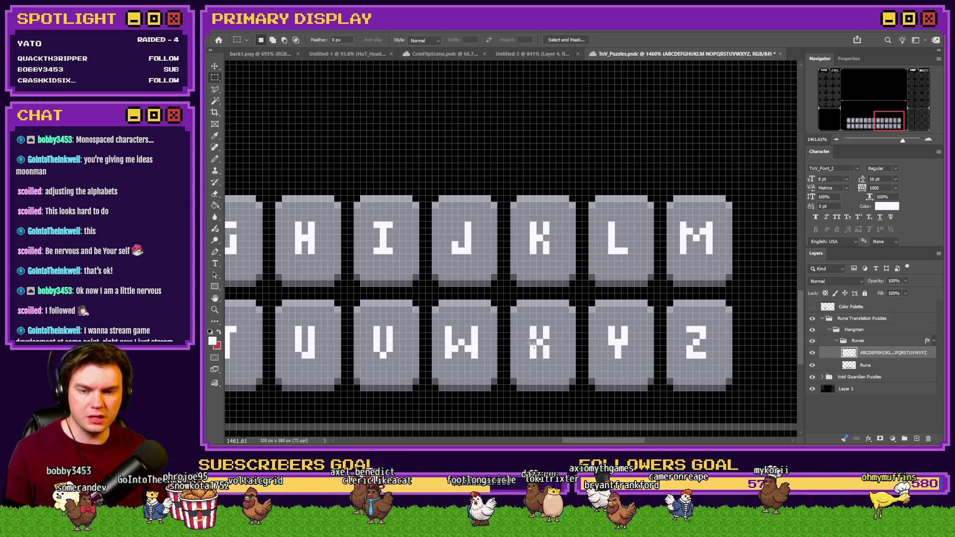
{"action": "scroll", "coordinate": [619, 332], "scroll_direction": "down", "scroll_amount": 5}
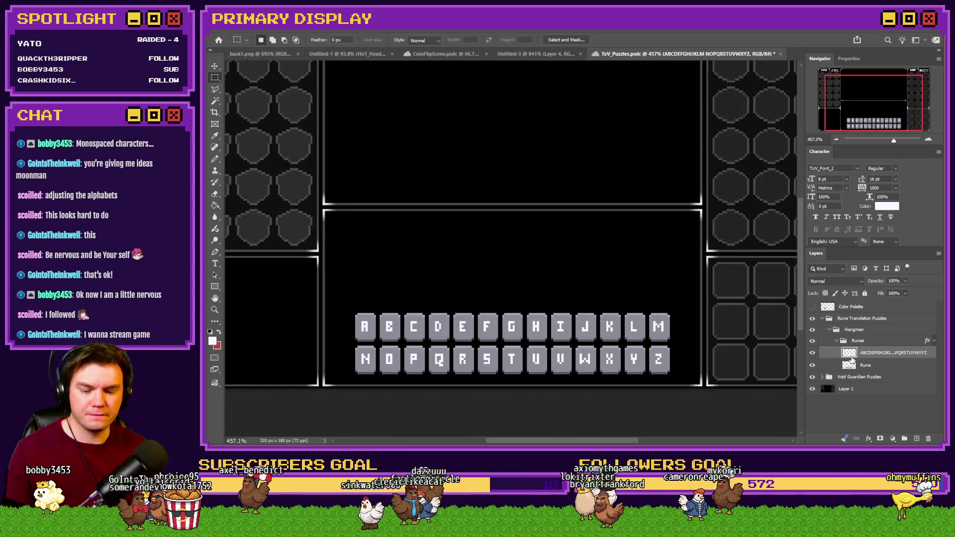
- Save the rune puzzle file with Ctrl+S and pan across the runes from C to Y
{"action": "key", "text": "ctrl+s"}
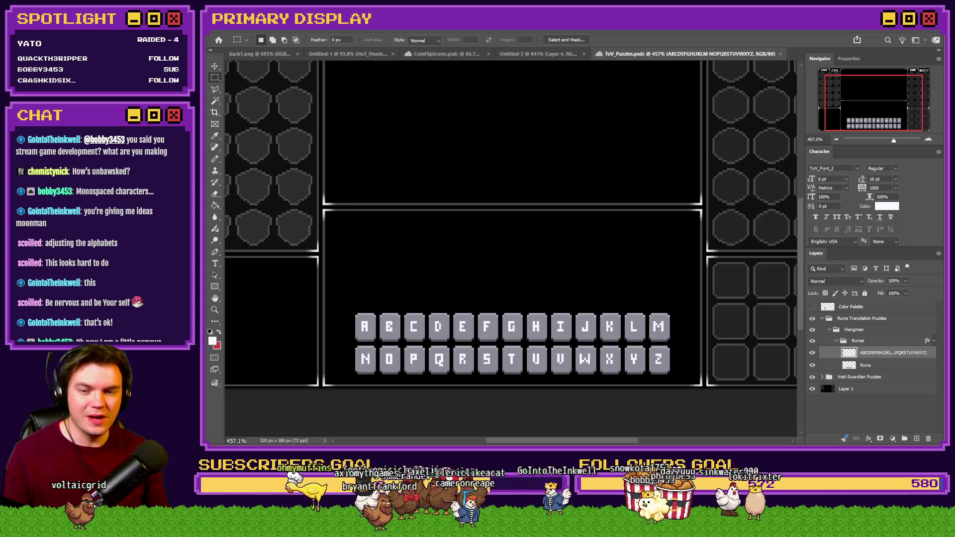
{"action": "scroll", "coordinate": [406, 360], "scroll_direction": "up", "scroll_amount": 3}
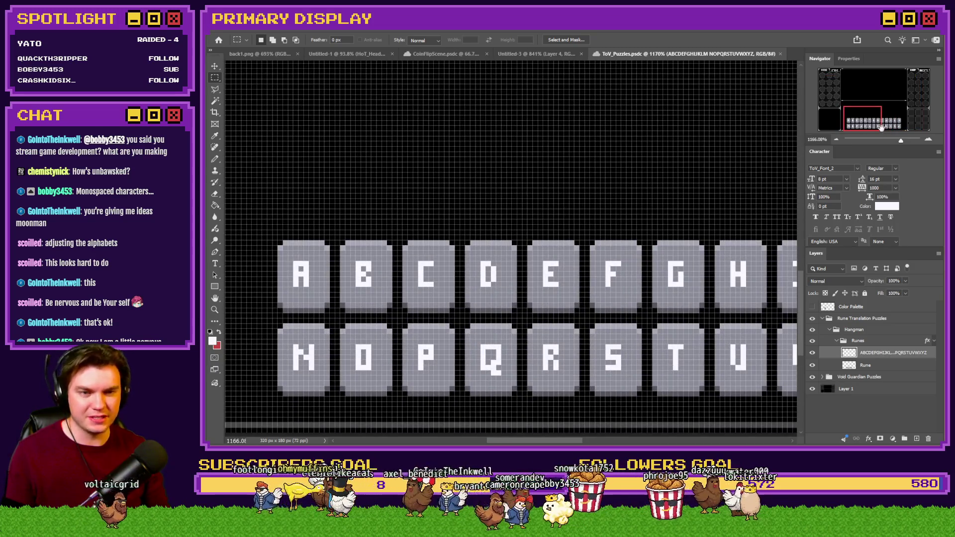
{"action": "scroll", "coordinate": [498, 257], "scroll_direction": "right", "scroll_amount": 8}
{"action": "mouse_move", "coordinate": [906, 116]}
{"action": "left_mouse_down"}
{"action": "mouse_move", "coordinate": [846, 127]}
{"action": "mouse_move", "coordinate": [886, 136]}
{"action": "left_mouse_up"}
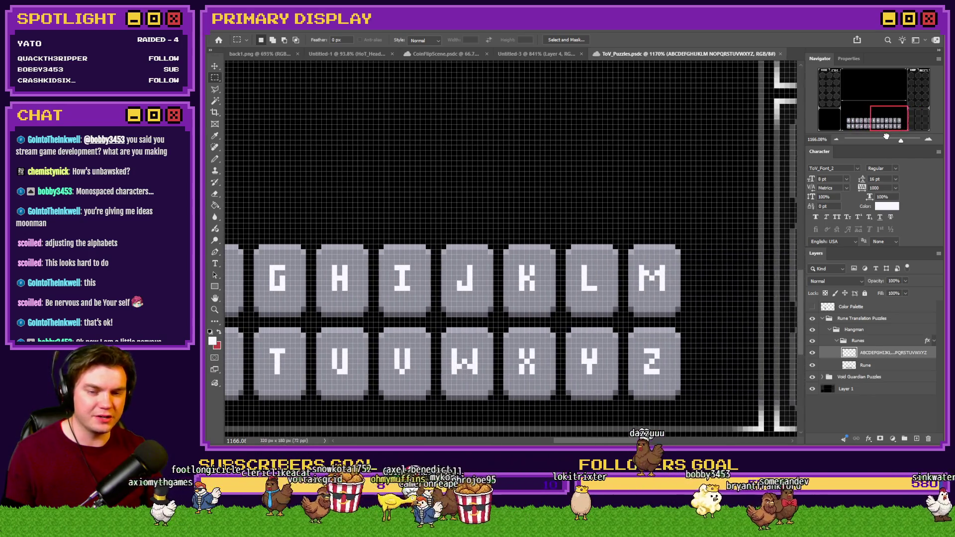
{"action": "scroll", "coordinate": [453, 272], "scroll_direction": "left", "scroll_amount": 8}
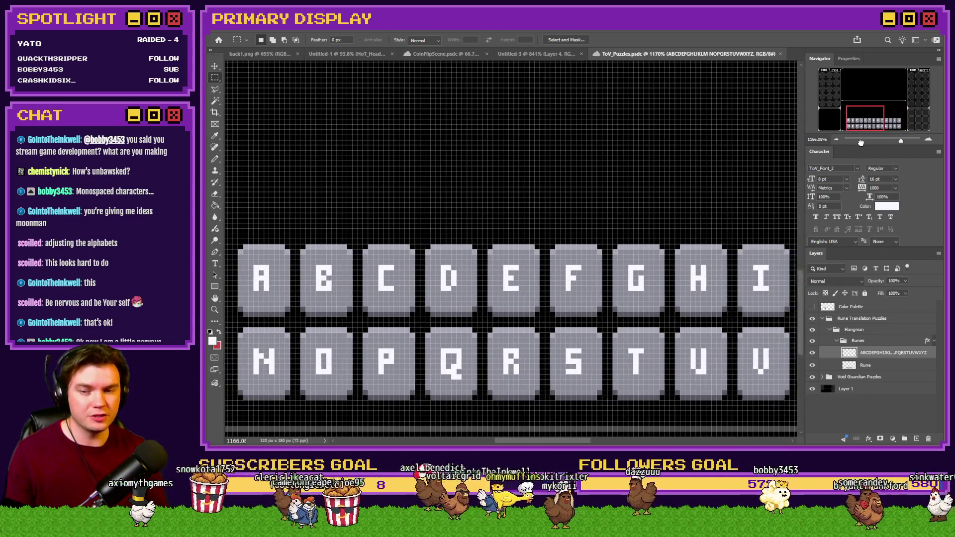
{"action": "scroll", "coordinate": [454, 271], "scroll_direction": "down", "scroll_amount": 3}
{"action": "scroll", "coordinate": [454, 271], "scroll_direction": "down", "scroll_amount": 4}
{"action": "scroll", "coordinate": [409, 236], "scroll_direction": "up", "scroll_amount": 3}
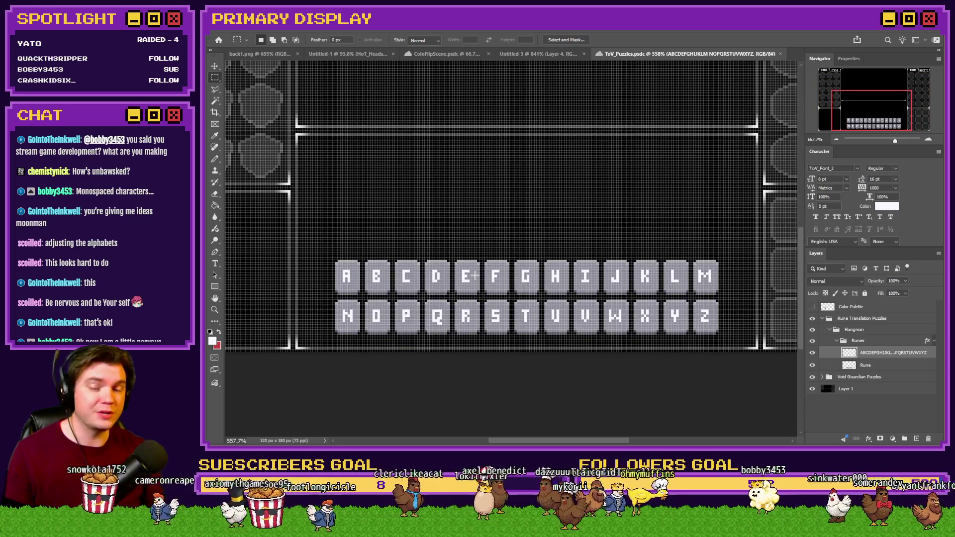
{"action": "left_click", "coordinate": [215, 264]}
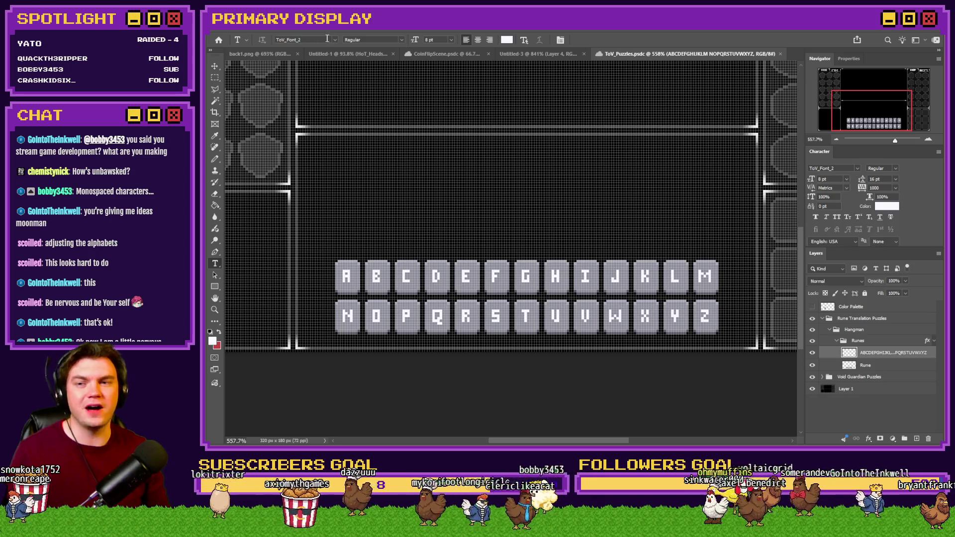
- Start a new Sby6 text line above the runes reading ABCDEFG
{"action": "left_click", "coordinate": [335, 40]}
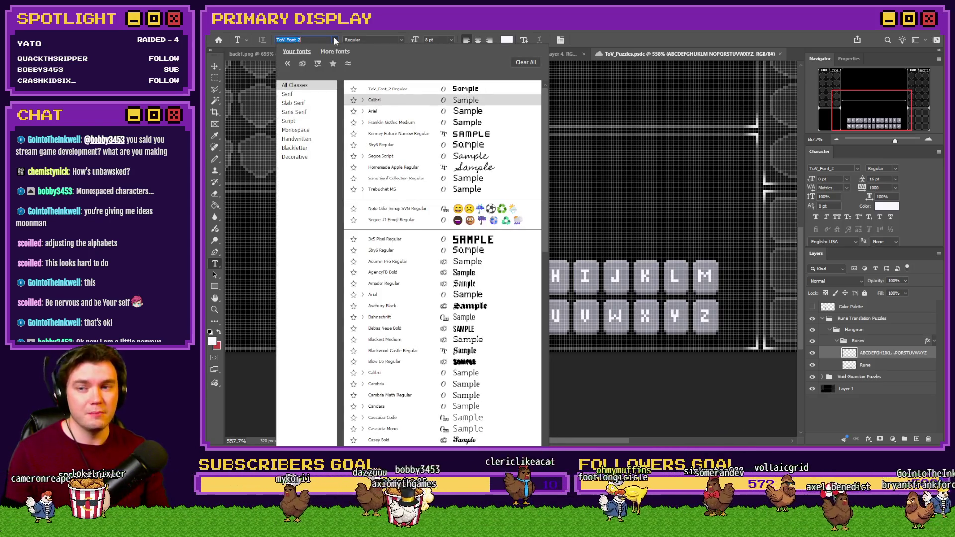
{"action": "left_click", "coordinate": [404, 147]}
{"action": "left_click", "coordinate": [523, 188]}
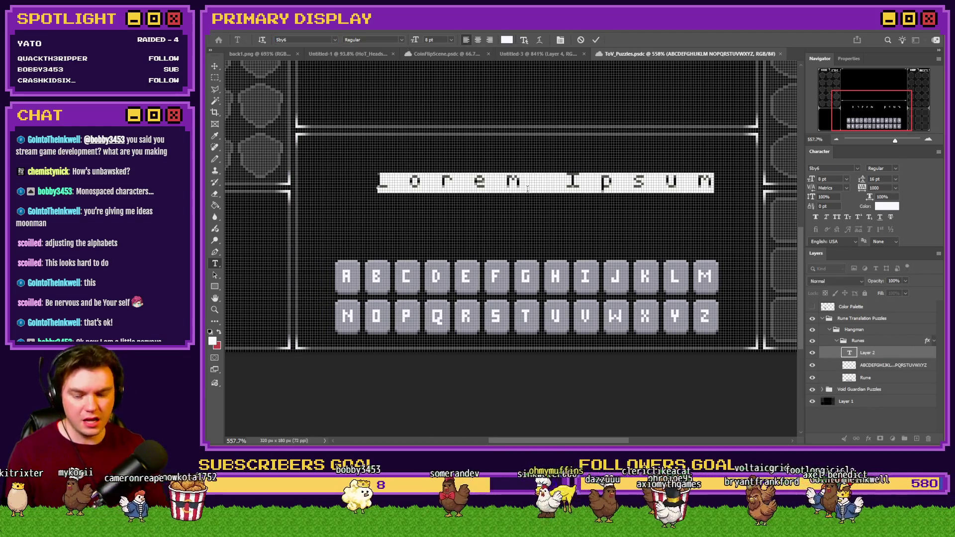
{"action": "type", "text": "A"}
{"action": "key", "text": "BackSpace"}
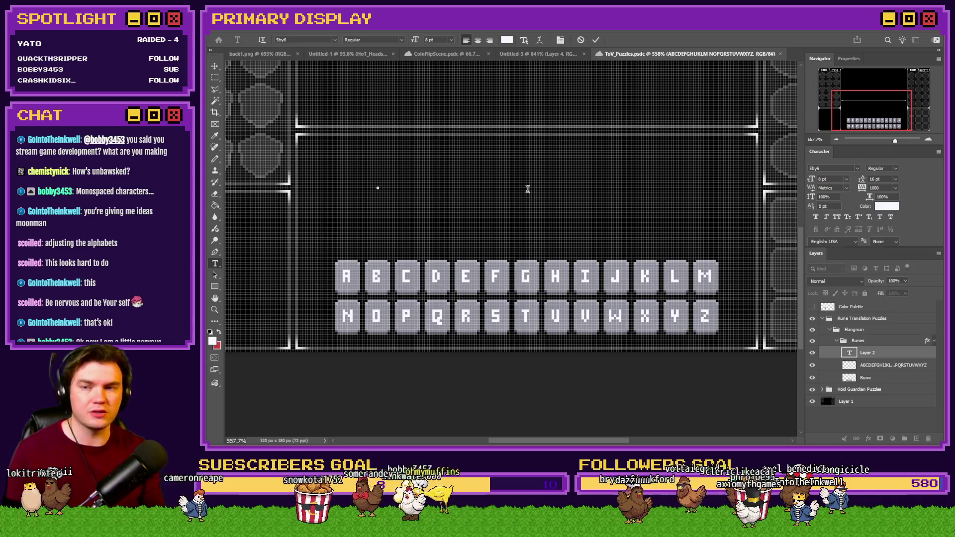
{"action": "type", "text": "a"}
{"action": "key", "text": "BackSpace"}
{"action": "type", "text": "ABCDEFG"}
- Set tracking to 0 and leading to Auto, then move the layer out of Runes
{"action": "key", "text": "ctrl+a"}
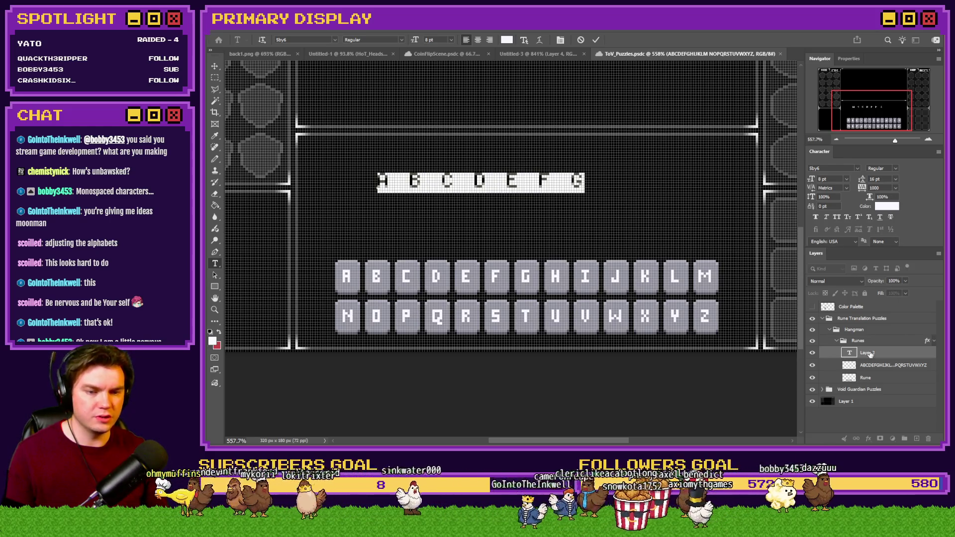
{"action": "left_click", "coordinate": [895, 188]}
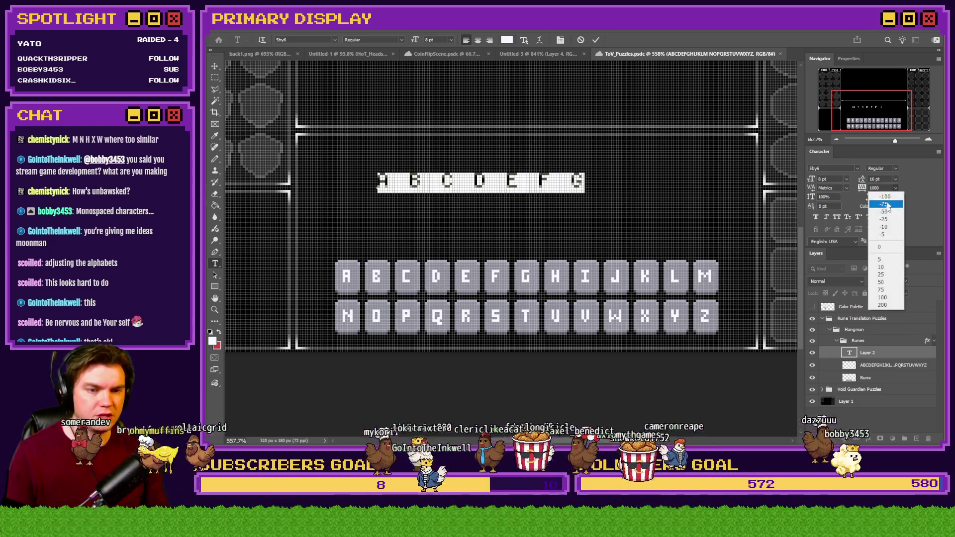
{"action": "left_click", "coordinate": [883, 244]}
{"action": "left_click", "coordinate": [896, 180]}
{"action": "left_click", "coordinate": [888, 192]}
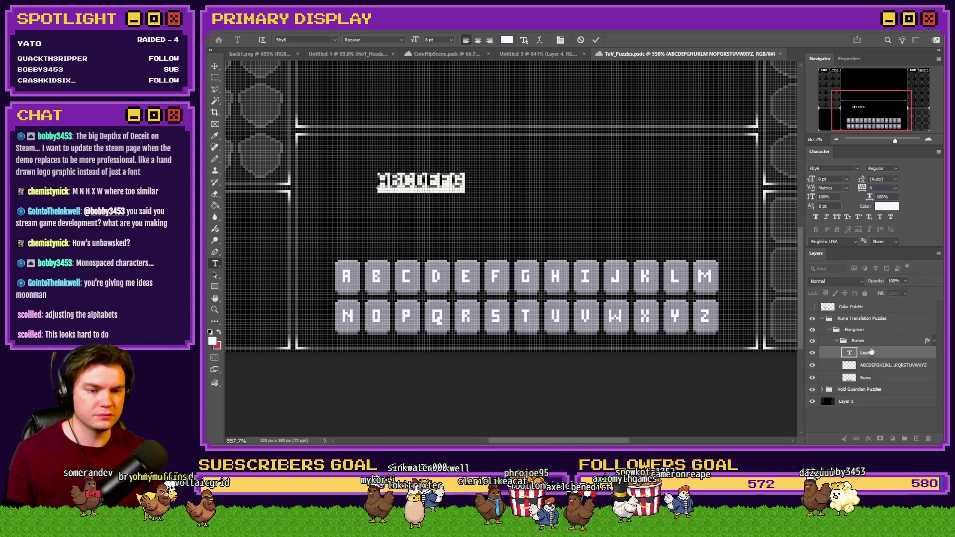
{"action": "key", "text": "ctrl+Return"}
{"action": "left_click_drag", "start_coordinate": [869, 333], "coordinate": [871, 352]}
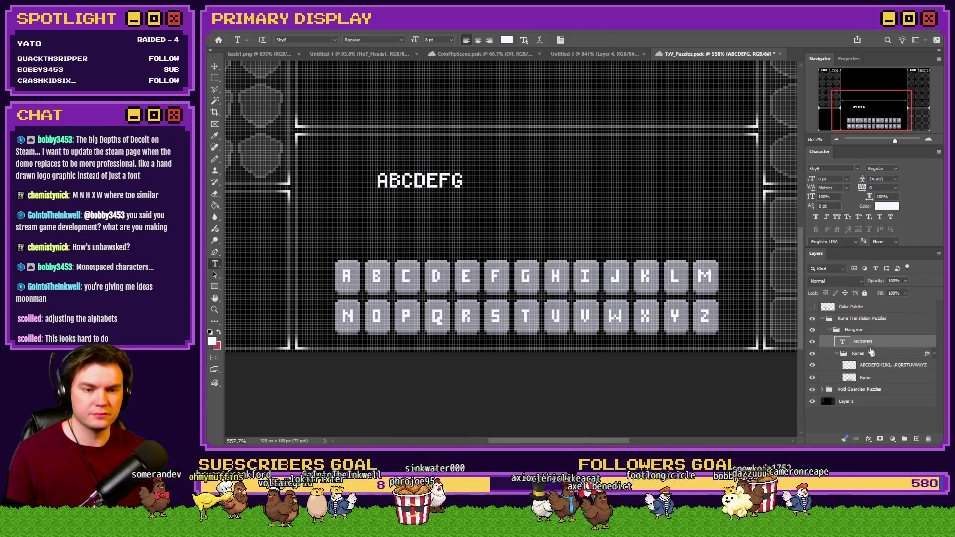
- Extend the text with HIJKLMNOP and restyle it in 3x5 Pixel at 5 pt
{"action": "left_click", "coordinate": [457, 183]}
{"action": "type", "text": "HIJ"}
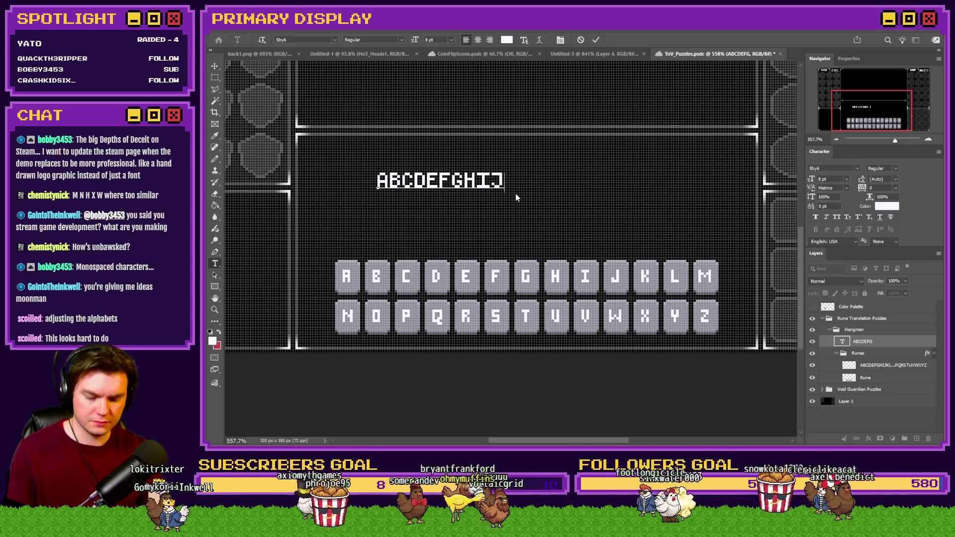
{"action": "type", "text": "KLMNOP"}
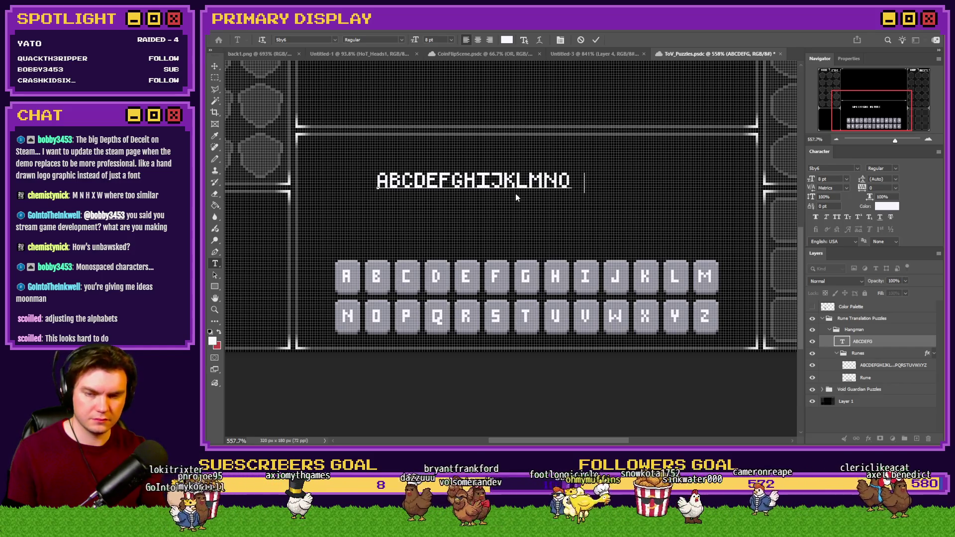
{"action": "key", "text": "ctrl+a"}
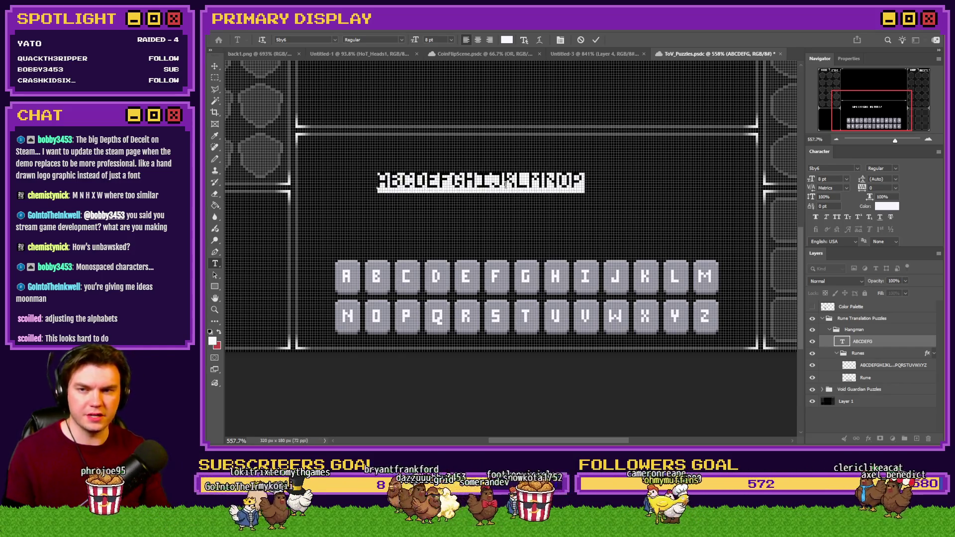
{"action": "left_click", "coordinate": [336, 39]}
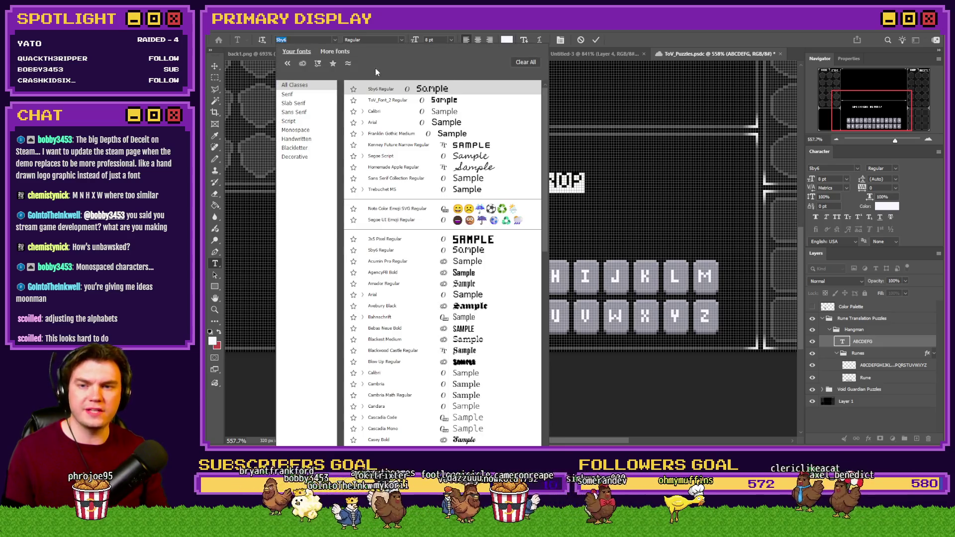
{"action": "left_click", "coordinate": [384, 239]}
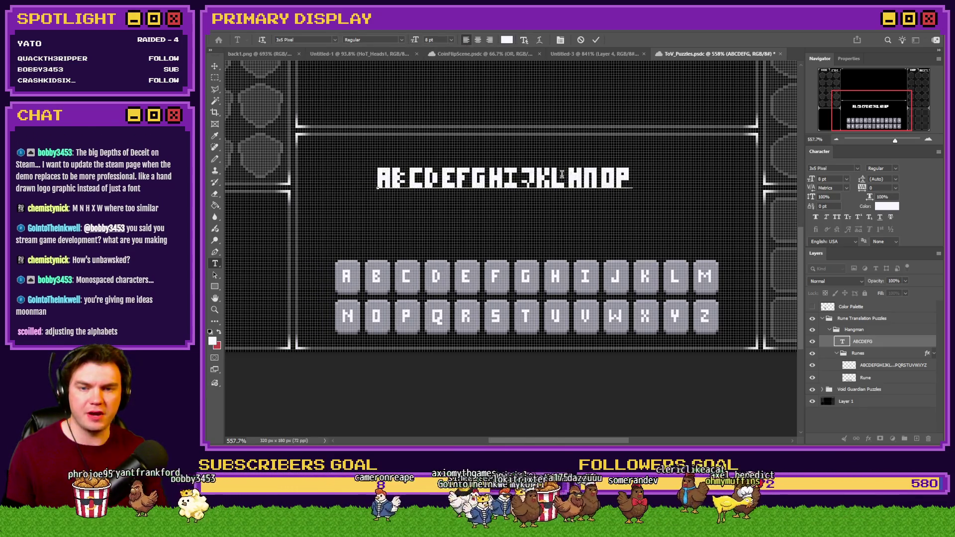
{"action": "left_click", "coordinate": [432, 39]}
{"action": "type", "text": "5"}
{"action": "key", "text": "Return"}
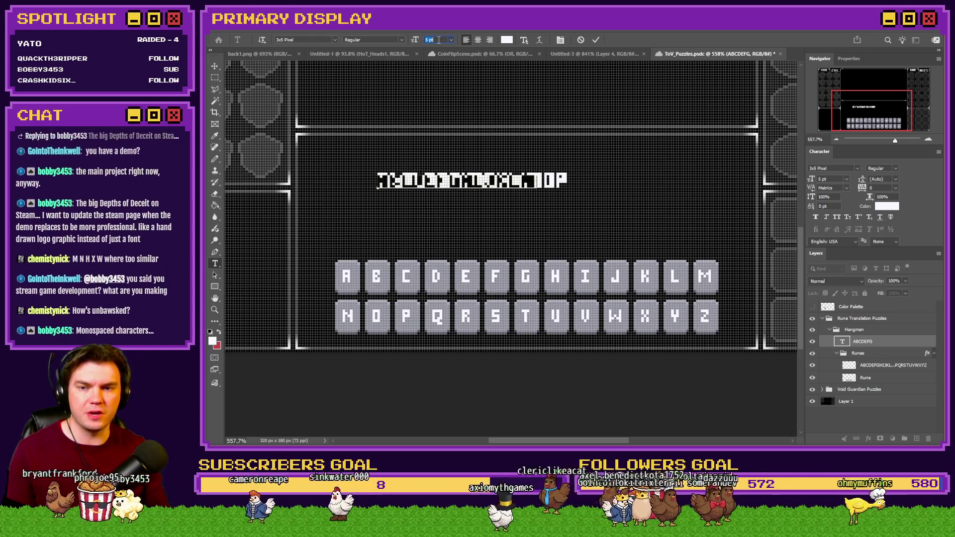
- Add the remaining letters QRSTUVWXYZ and commit the alphabet line
{"action": "left_click", "coordinate": [504, 180]}
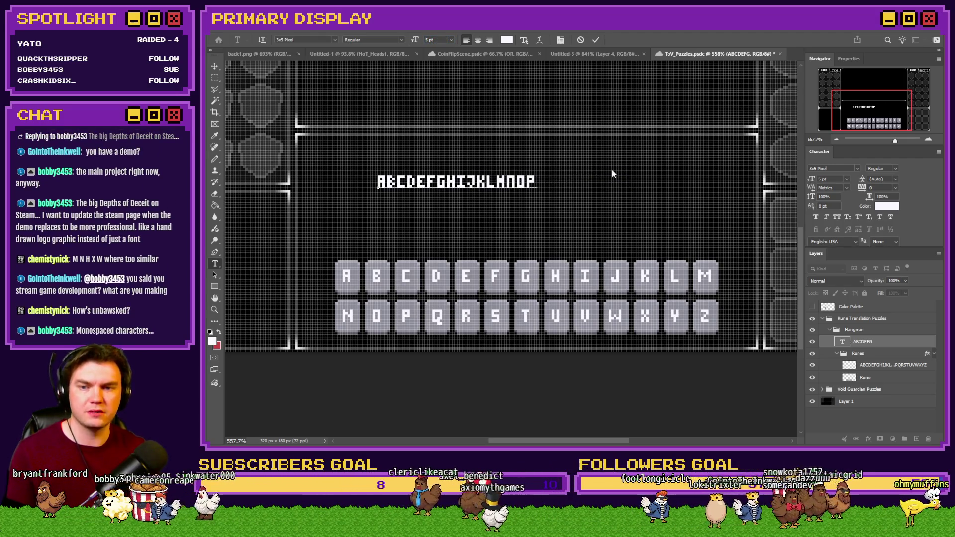
{"action": "type", "text": "QR STUVWXYZ"}
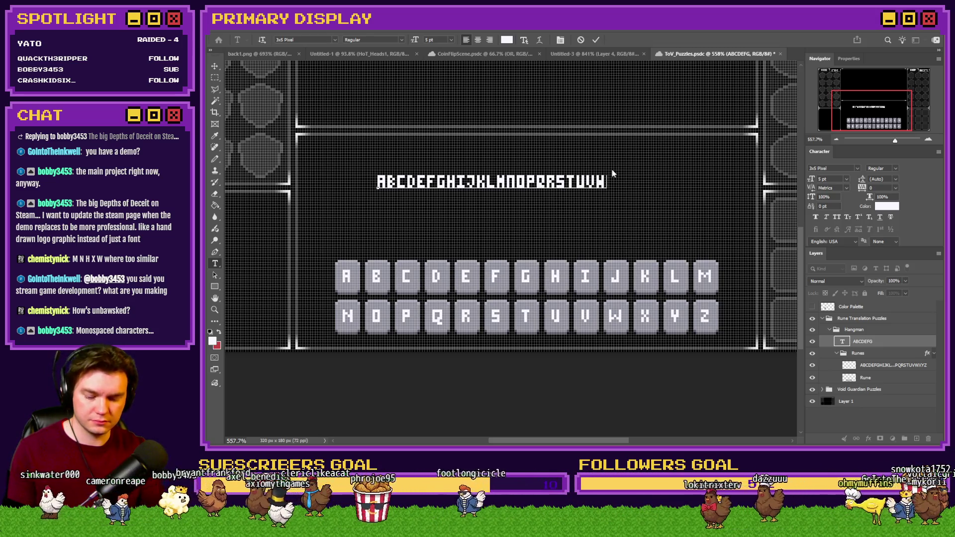
{"action": "left_click", "coordinate": [215, 76]}
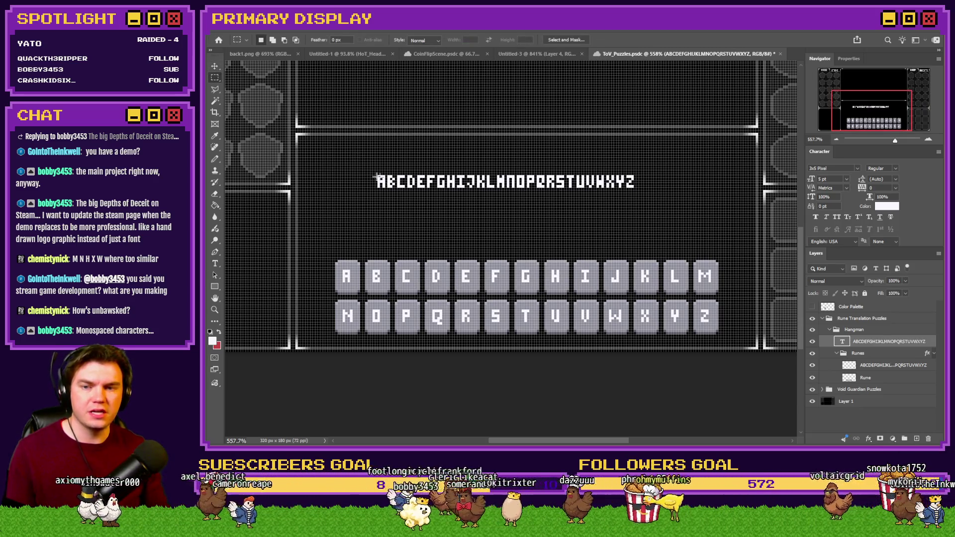
- Try the alphabet line in the 5by6 font, enlarged to 8 pt
{"action": "mouse_move", "coordinate": [377, 173]}
{"action": "left_mouse_down"}
{"action": "mouse_move", "coordinate": [645, 185]}
{"action": "mouse_move", "coordinate": [632, 184]}
{"action": "left_mouse_up"}
{"action": "scroll", "coordinate": [494, 190], "scroll_direction": "up", "scroll_amount": 3}
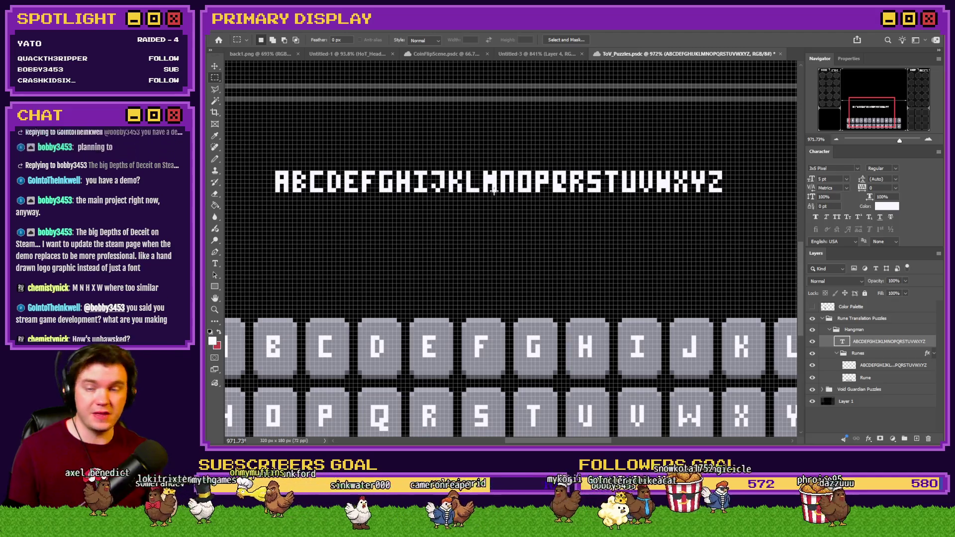
{"action": "left_click", "coordinate": [215, 264]}
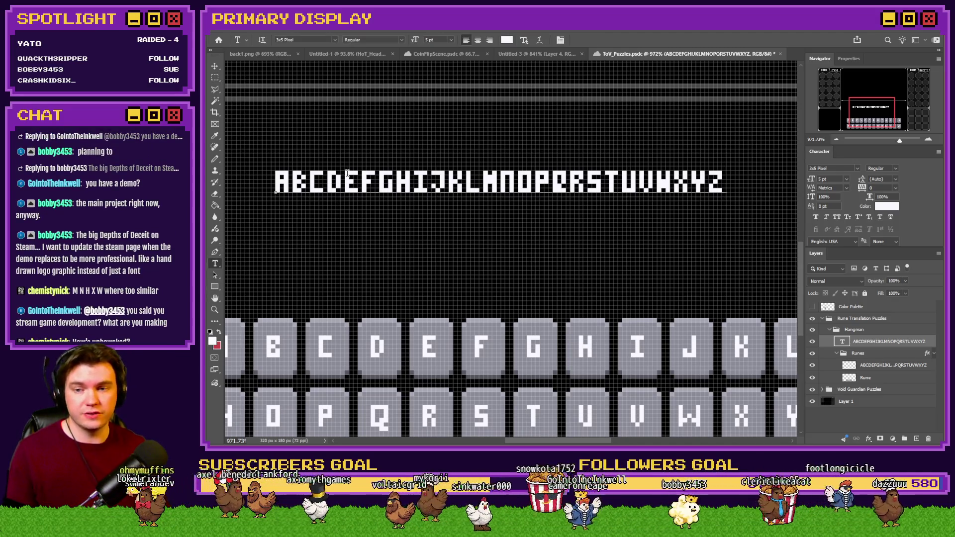
{"action": "double_click", "coordinate": [298, 182]}
{"action": "left_click", "coordinate": [337, 39]}
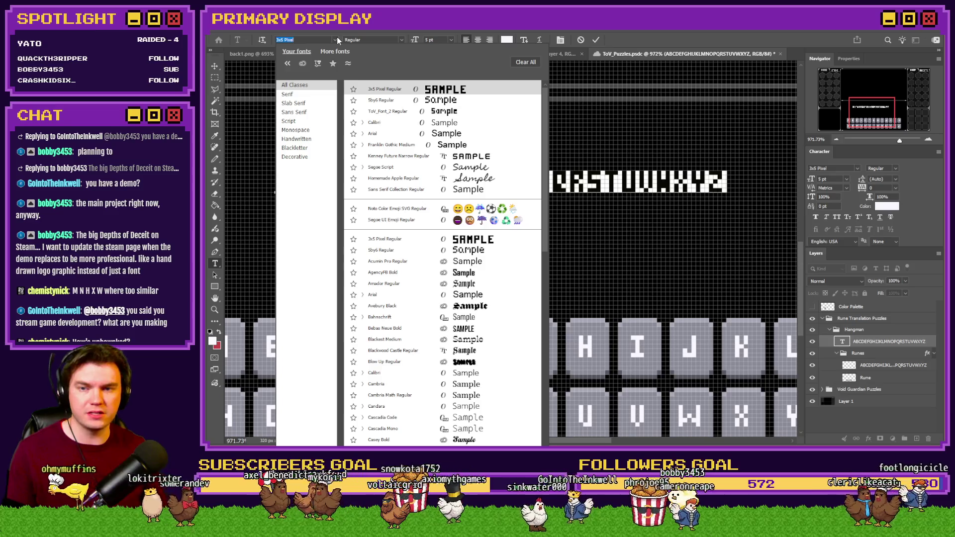
{"action": "left_click", "coordinate": [380, 100]}
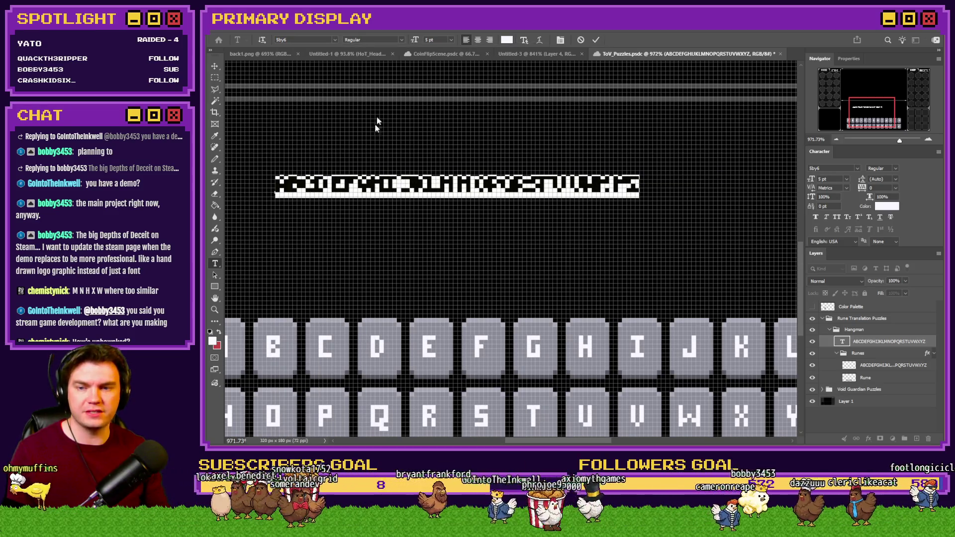
{"action": "left_click", "coordinate": [451, 39]}
{"action": "left_click", "coordinate": [445, 61]}
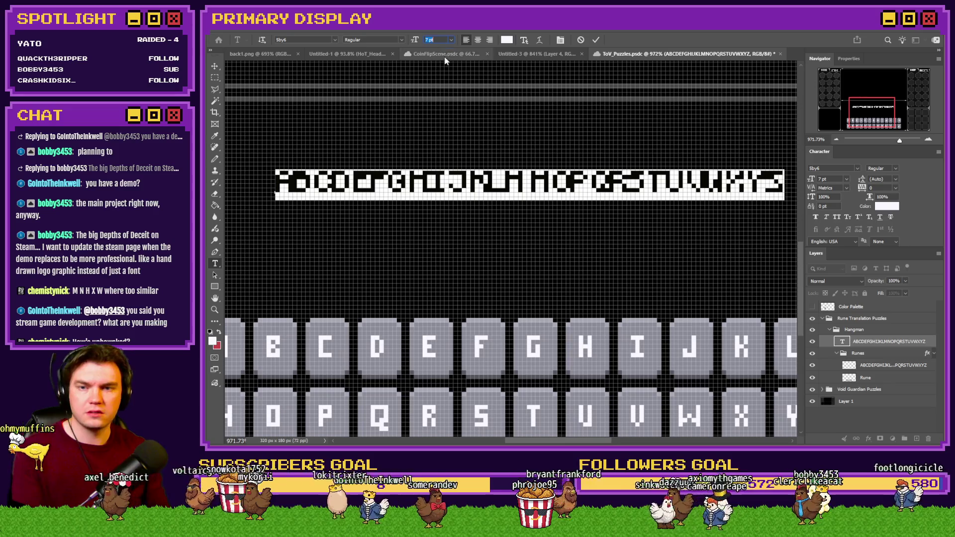
{"action": "key", "text": "Up"}
{"action": "left_click", "coordinate": [215, 77]}
- Switch the whole alphabet line to the ToV_Font_2 font and commit
{"action": "scroll", "coordinate": [296, 134], "scroll_direction": "down", "scroll_amount": 5}
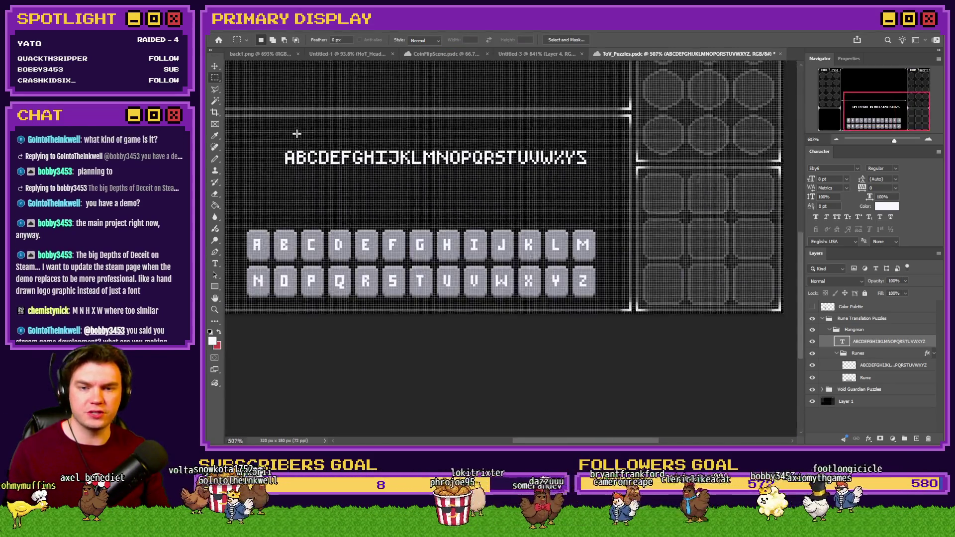
{"action": "scroll", "coordinate": [297, 134], "scroll_direction": "up", "scroll_amount": 2}
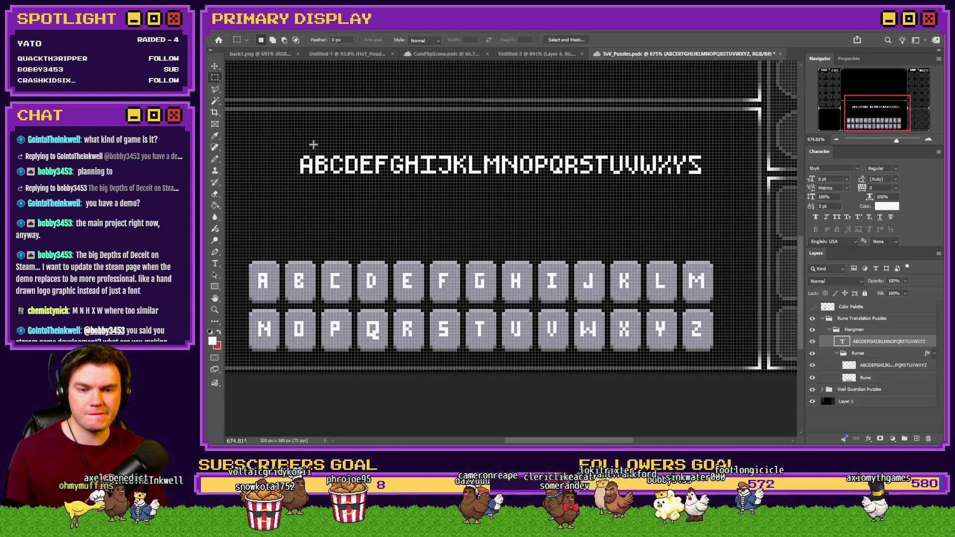
{"action": "left_click", "coordinate": [215, 263]}
{"action": "left_click", "coordinate": [326, 170]}
{"action": "key", "text": "ctrl+a"}
{"action": "left_click", "coordinate": [334, 40]}
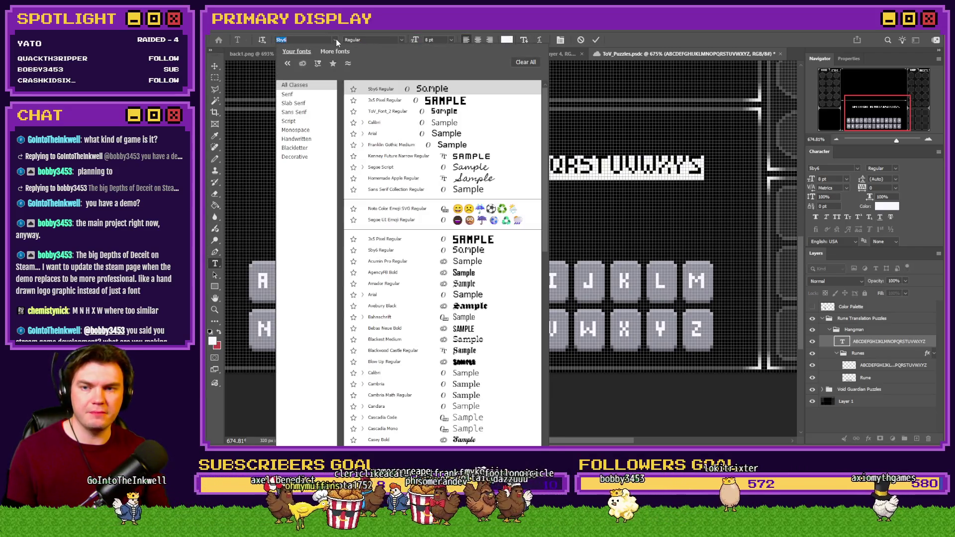
{"action": "left_click", "coordinate": [393, 111]}
{"action": "left_click", "coordinate": [434, 165]}
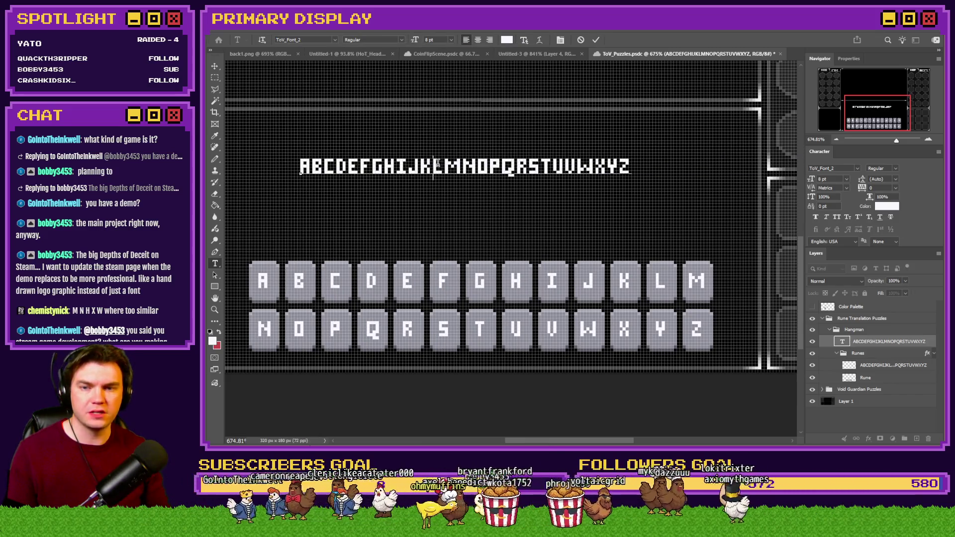
{"action": "left_click", "coordinate": [216, 79]}
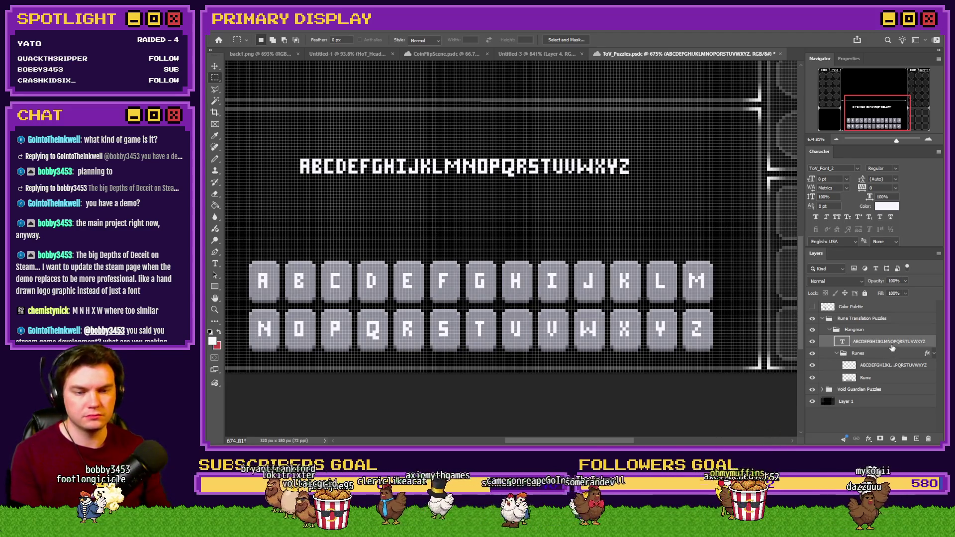
- Delete the ABCDEFGHIJKLMNOPQRSTUVWXYZ text layer
{"action": "key", "text": "Delete"}
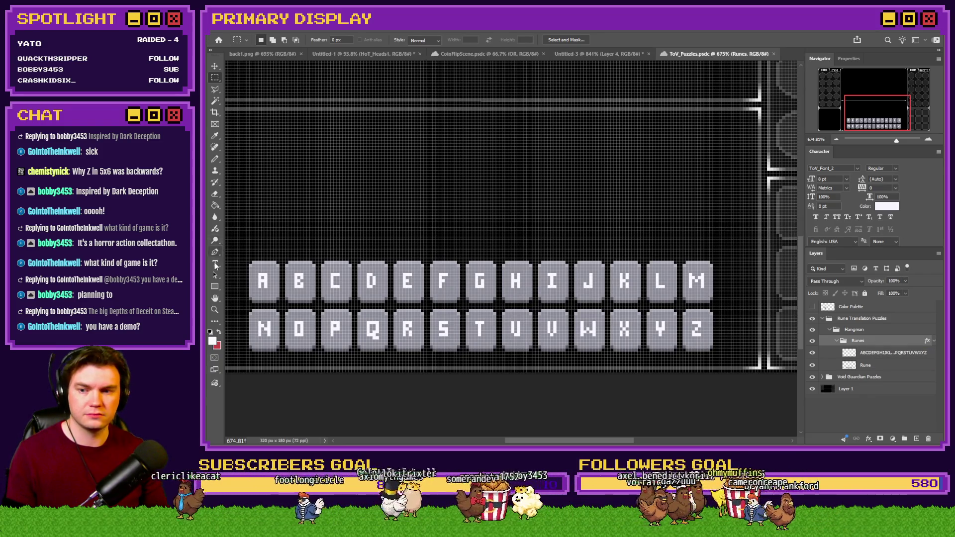
- Add a 5by6 'Z' text layer, place it in the Hangman group, centred above the tiles
{"action": "left_click", "coordinate": [215, 263]}
{"action": "left_click", "coordinate": [340, 171]}
{"action": "left_click", "coordinate": [335, 39]}
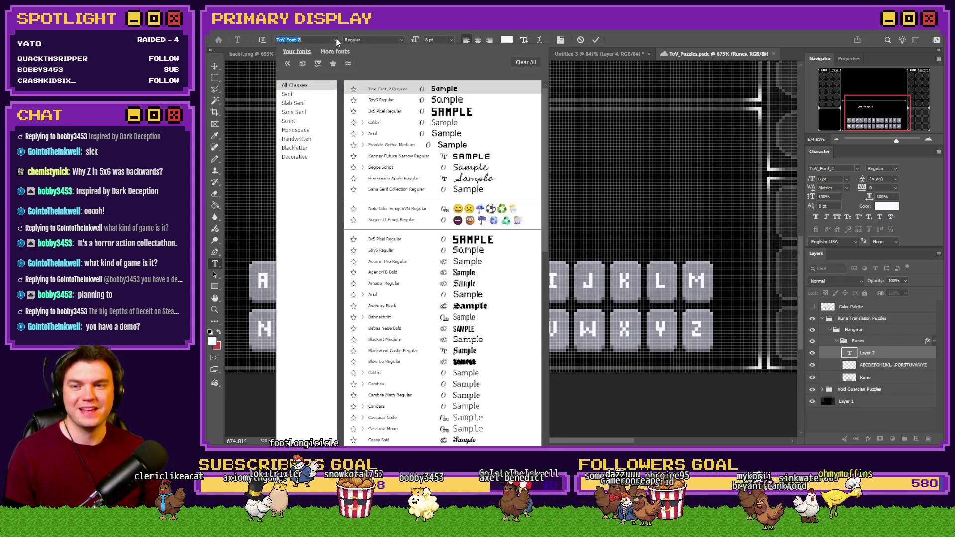
{"action": "left_click", "coordinate": [383, 101]}
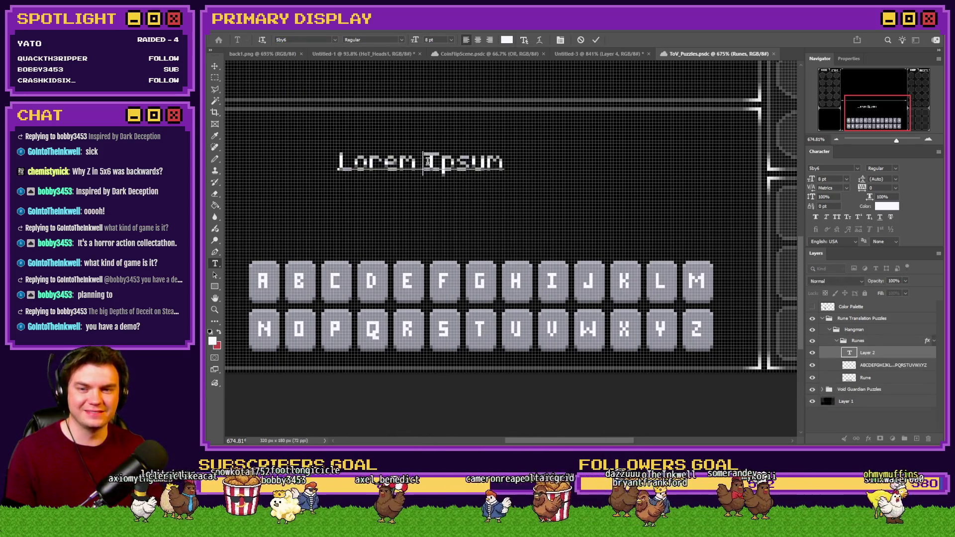
{"action": "type", "text": "Z"}
{"action": "key", "text": "Escape"}
{"action": "key", "text": "m"}
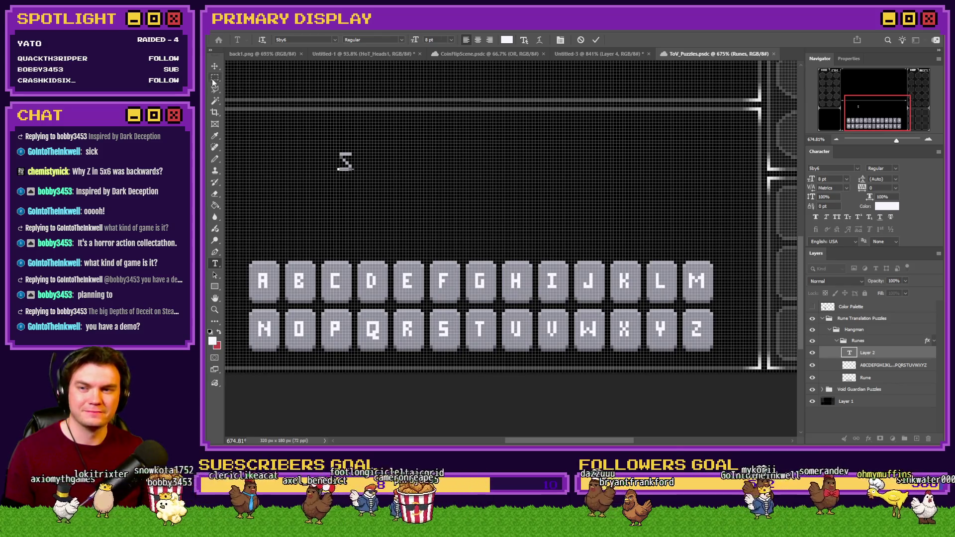
{"action": "left_click_drag", "start_coordinate": [881, 356], "coordinate": [885, 339]}
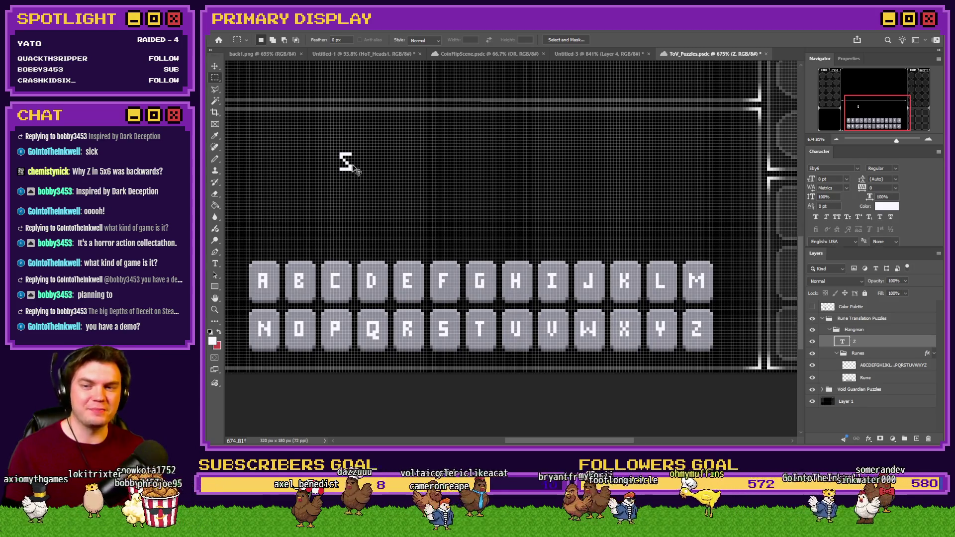
{"action": "left_click_drag", "start_coordinate": [356, 169], "coordinate": [507, 205], "text": "ctrl"}
- Change the letter on the new text layer to the 3x5 Pixel font
{"action": "left_click", "coordinate": [214, 264]}
{"action": "double_click", "coordinate": [494, 208]}
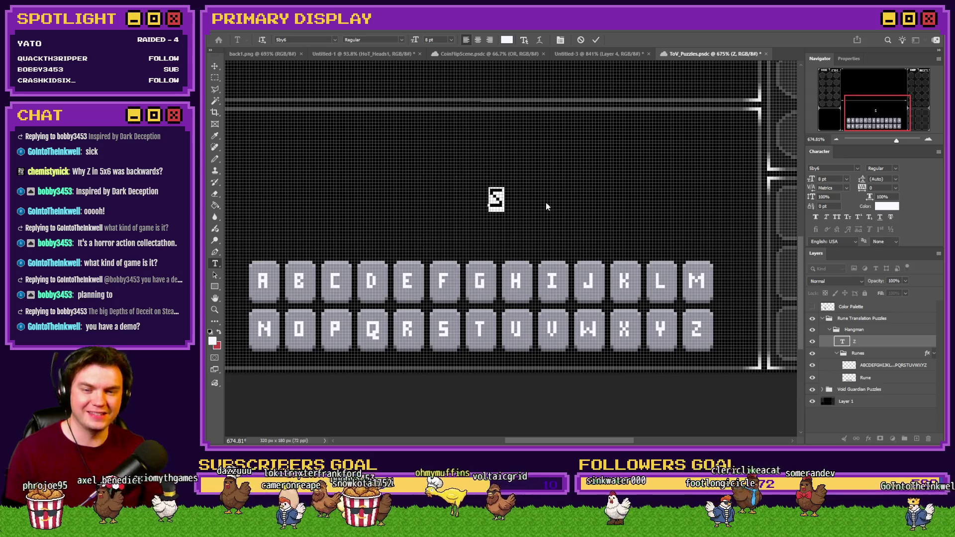
{"action": "type", "text": "SS"}
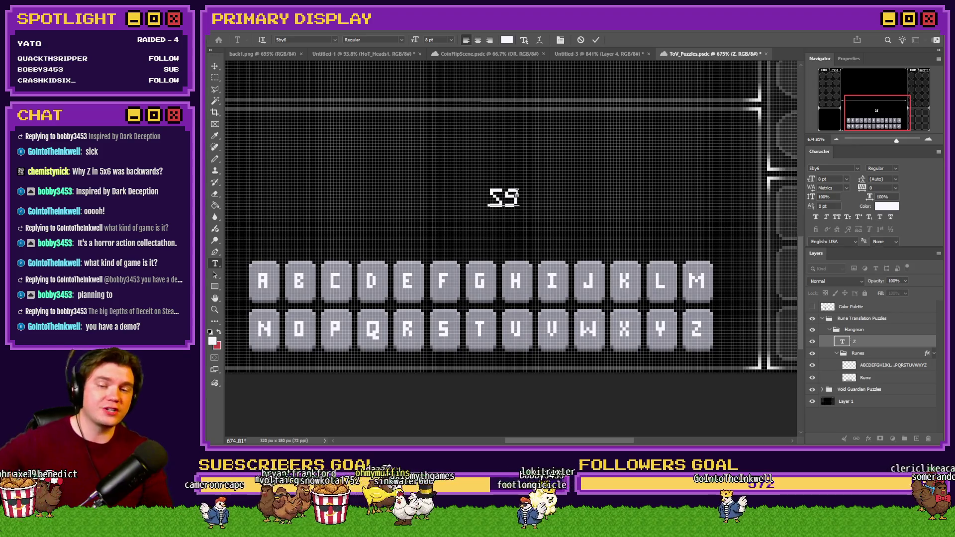
{"action": "key", "text": "BackSpace"}
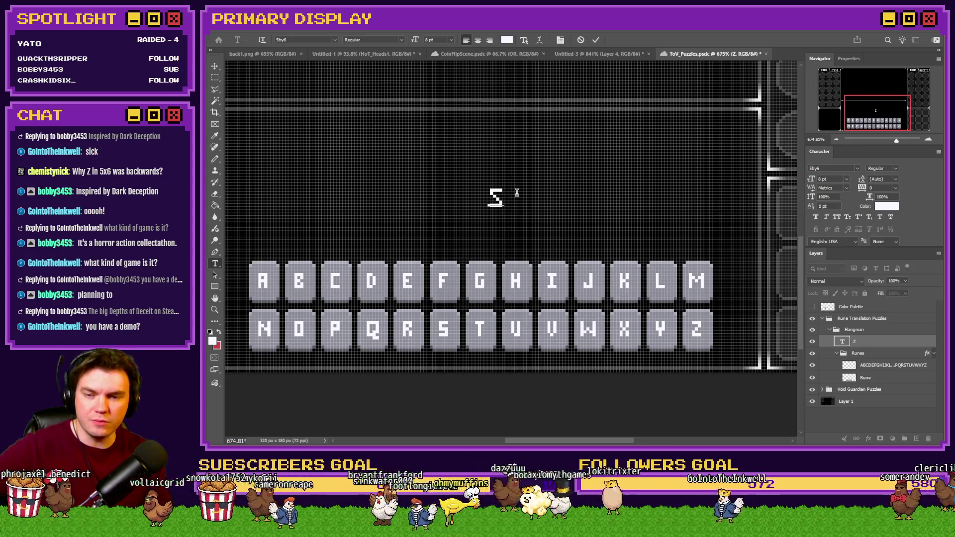
{"action": "left_click_drag", "start_coordinate": [515, 191], "coordinate": [488, 203]}
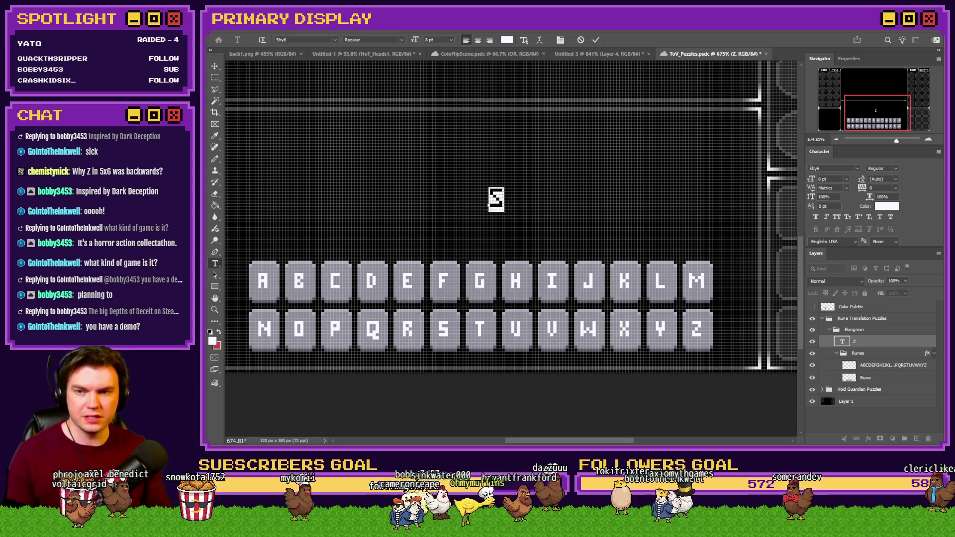
{"action": "left_click", "coordinate": [336, 40]}
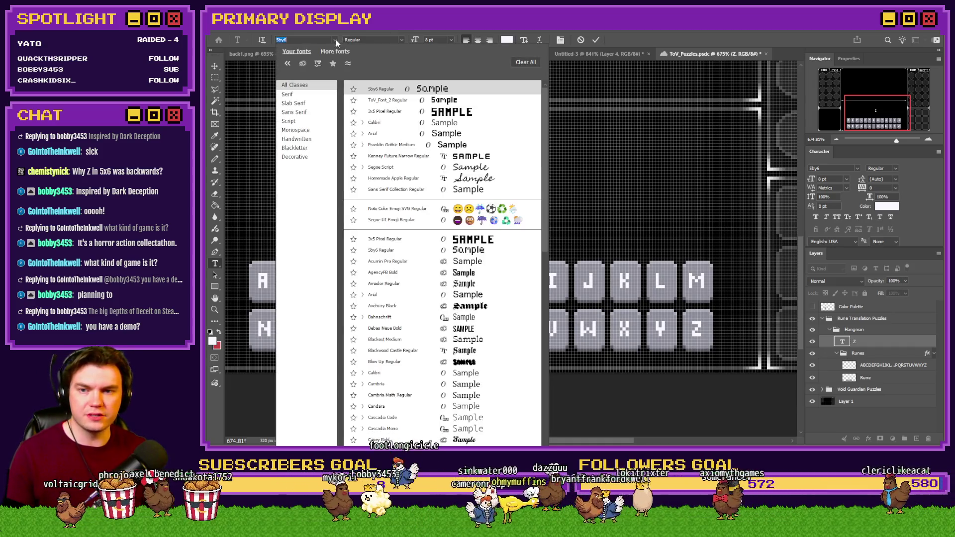
{"action": "left_click", "coordinate": [387, 111]}
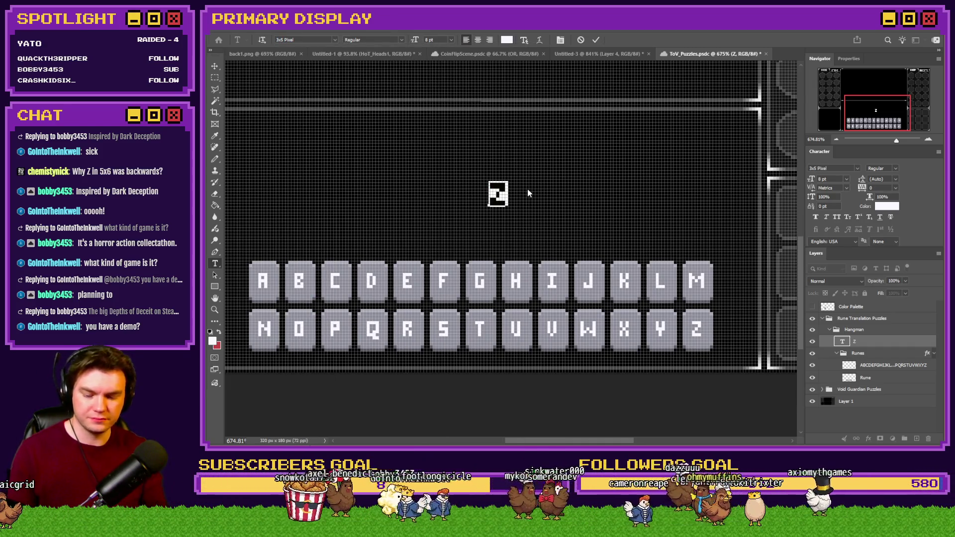
- Type ABCDEFG, size it to 5 pt and commit
{"action": "type", "text": "ABCDEFG"}
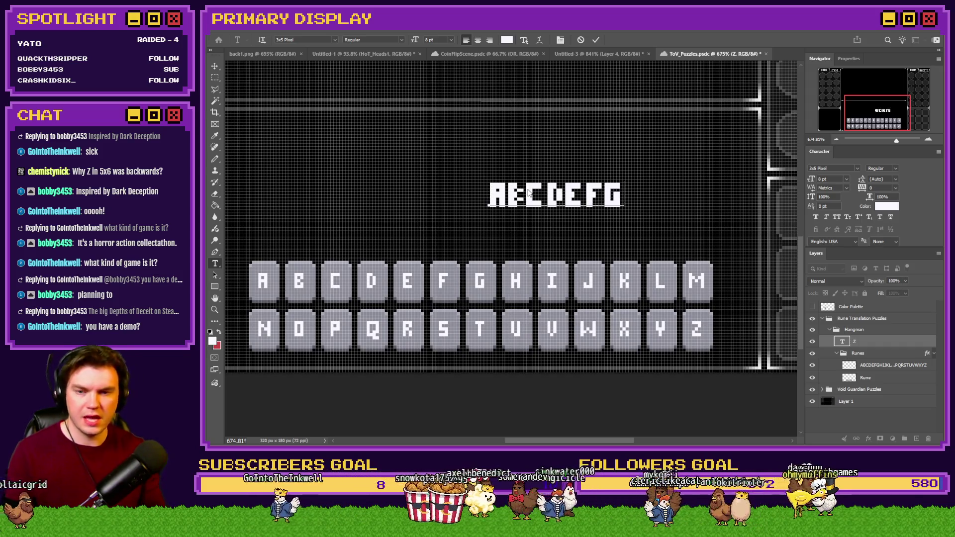
{"action": "key", "text": "ctrl+a"}
{"action": "left_click", "coordinate": [433, 39]}
{"action": "type", "text": "5"}
{"action": "key", "text": "Return"}
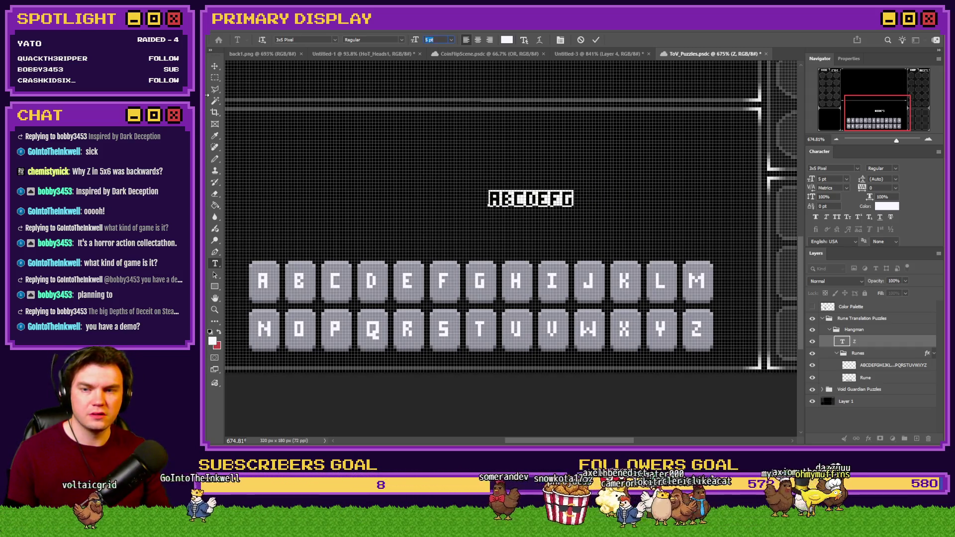
{"action": "left_click", "coordinate": [215, 78]}
{"action": "scroll", "coordinate": [565, 171], "scroll_direction": "up", "scroll_amount": 3}
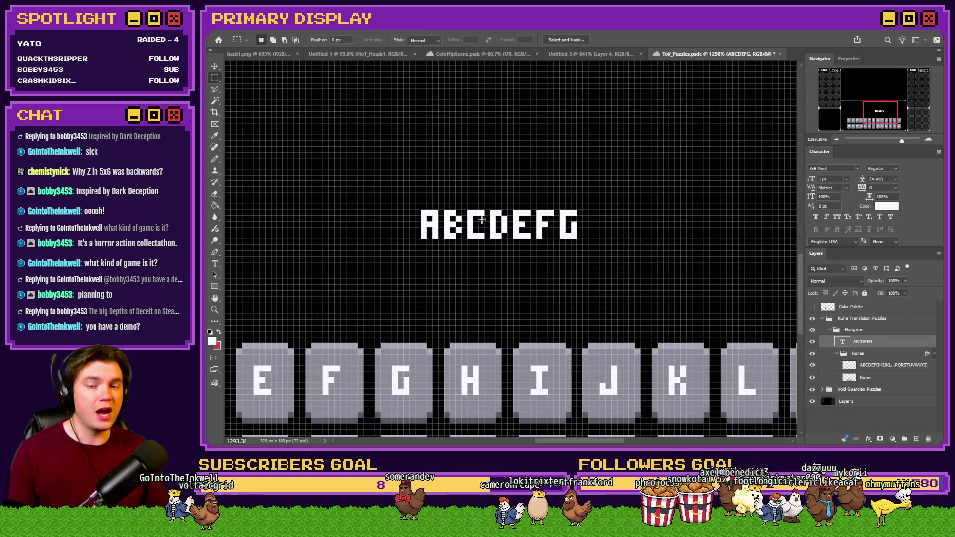
- Continue the line with HIJKLMNOPQ and commit the text
{"action": "left_click", "coordinate": [215, 264]}
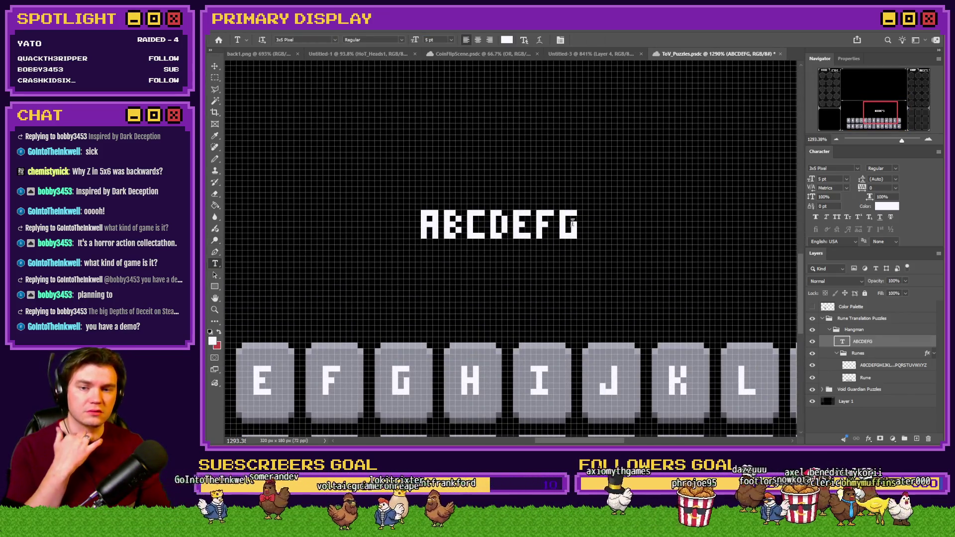
{"action": "left_click", "coordinate": [585, 222]}
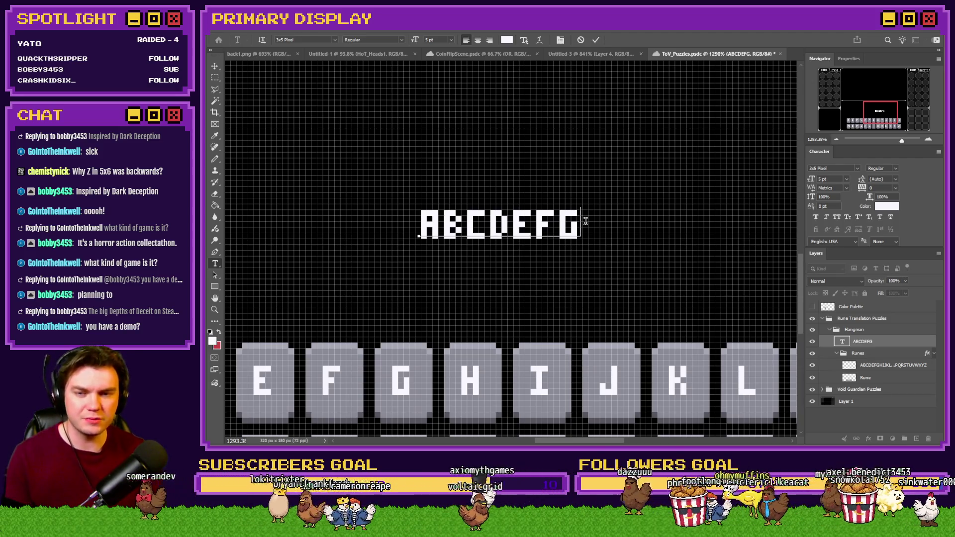
{"action": "type", "text": "HIJ"}
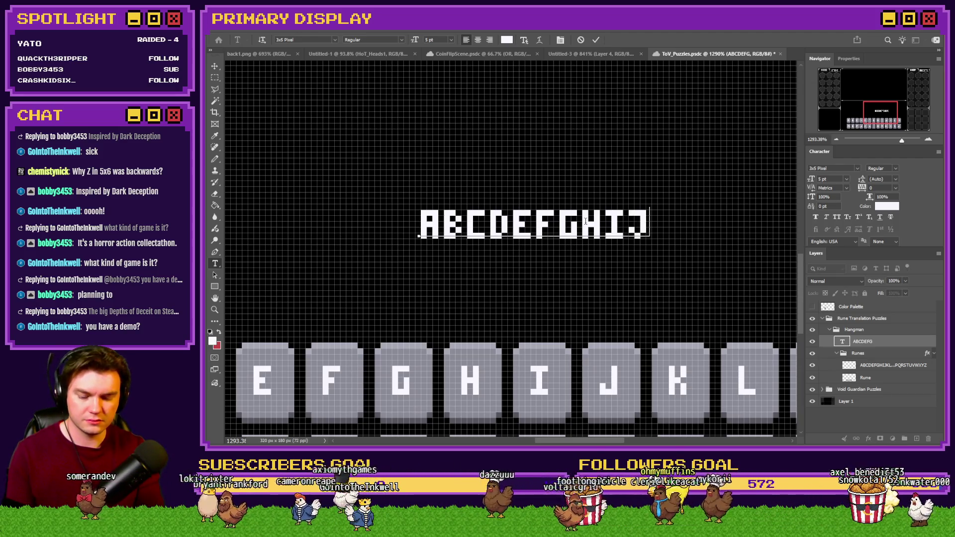
{"action": "type", "text": "KLMNO"}
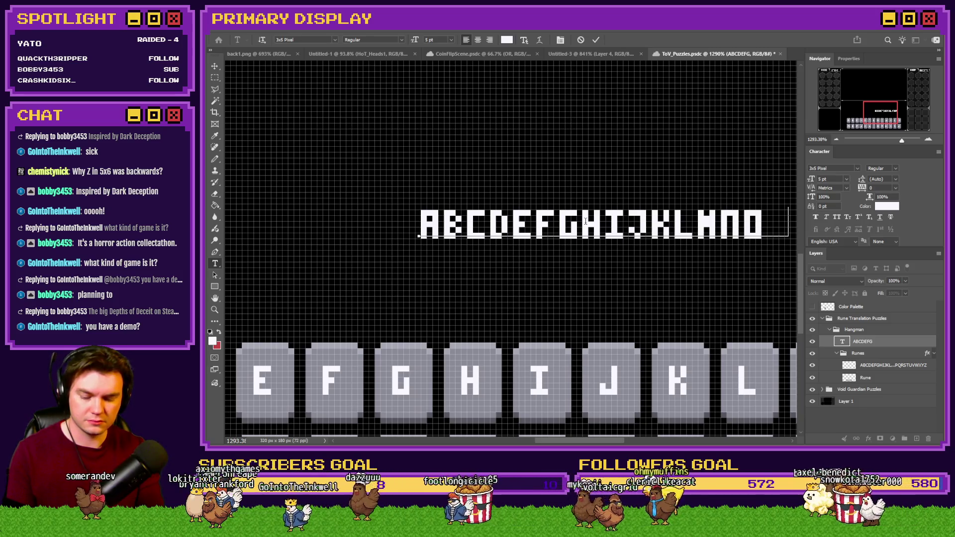
{"action": "type", "text": "PQ"}
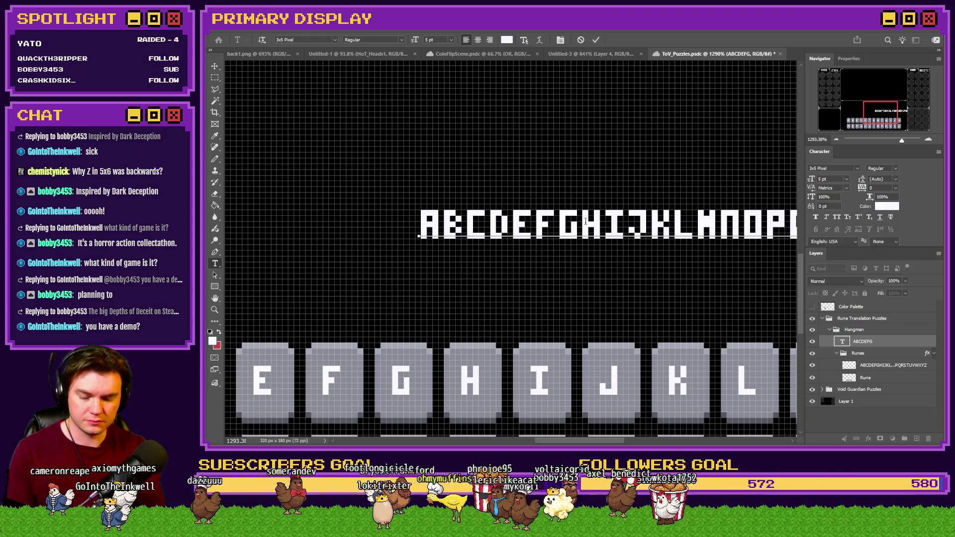
{"action": "left_click", "coordinate": [215, 77]}
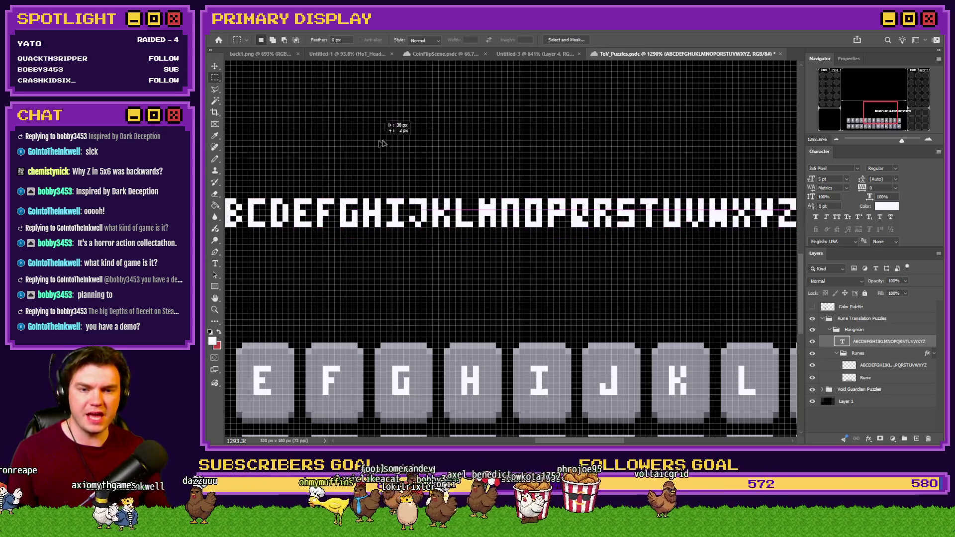
{"action": "scroll", "coordinate": [608, 181], "scroll_direction": "down", "scroll_amount": 3}
{"action": "scroll", "coordinate": [558, 171], "scroll_direction": "up", "scroll_amount": 2}
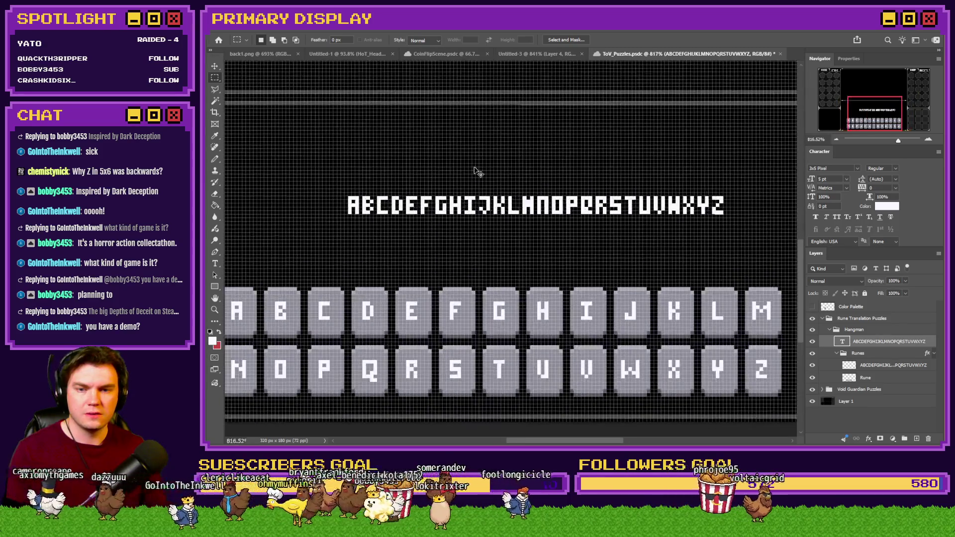
- Nudge the alphabet line down slightly, then delete its text layer
{"action": "left_click_drag", "start_coordinate": [473, 171], "coordinate": [473, 180]}
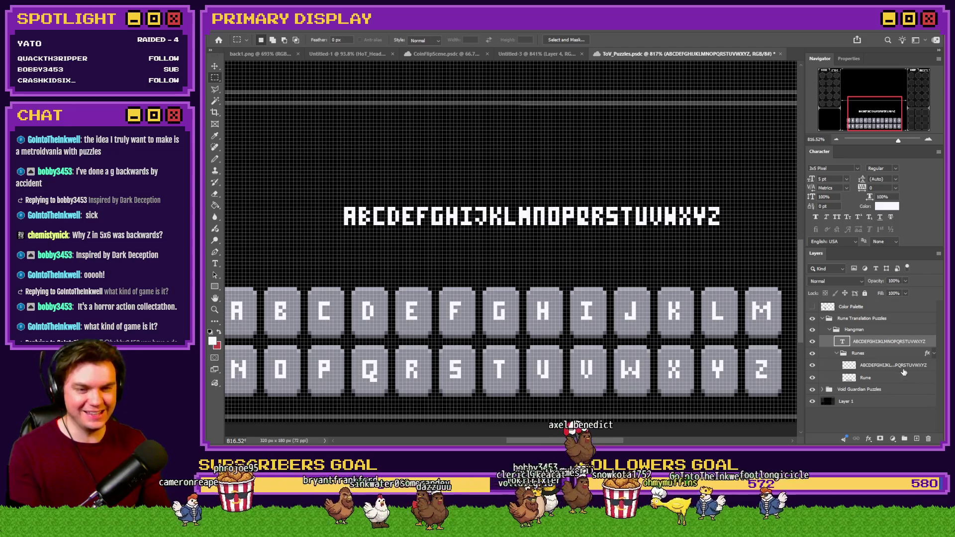
{"action": "key", "text": "Delete"}
{"action": "scroll", "coordinate": [527, 376], "scroll_direction": "down", "scroll_amount": 2}
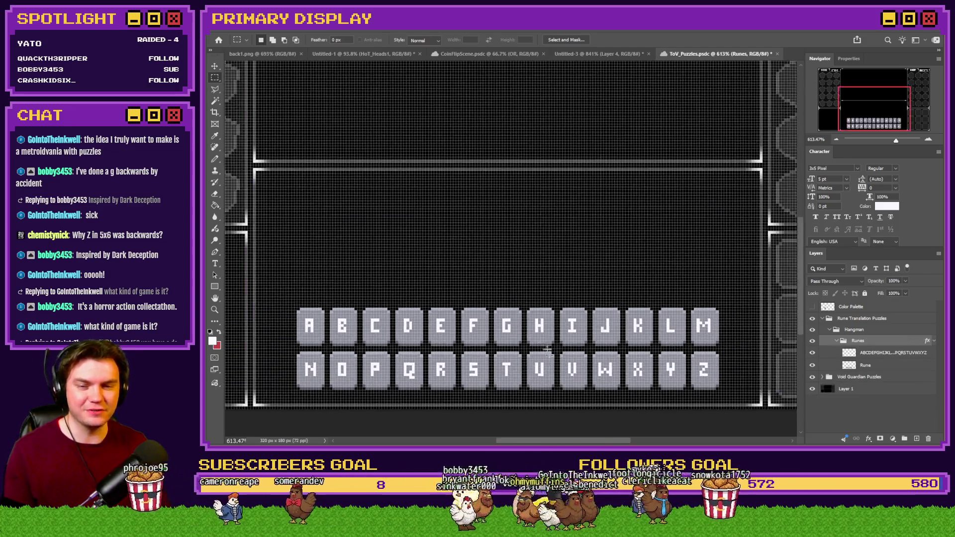
- Duplicate the Runes group as 'Empty Runes' and drag the copy above the original key
{"action": "left_click", "coordinate": [839, 341]}
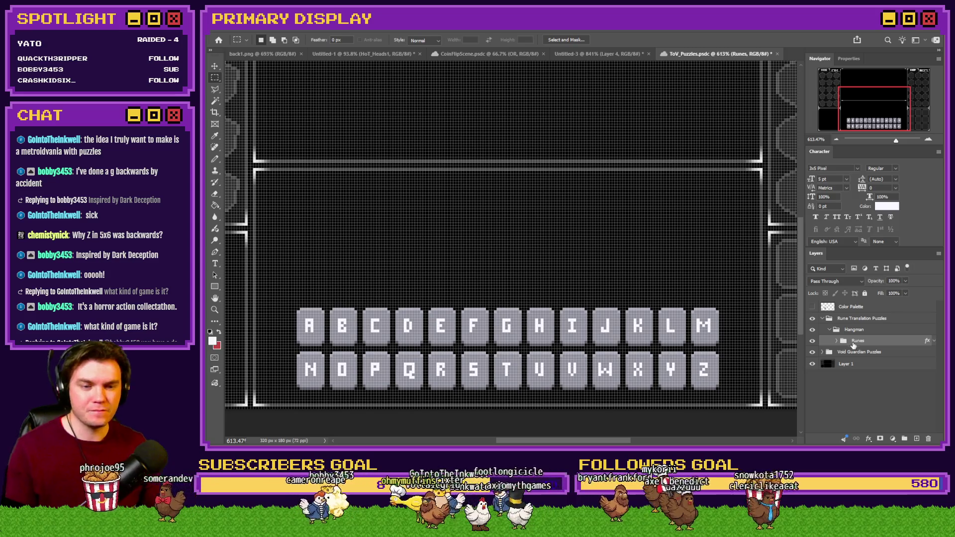
{"action": "key", "text": "ctrl+j"}
{"action": "double_click", "coordinate": [860, 343]}
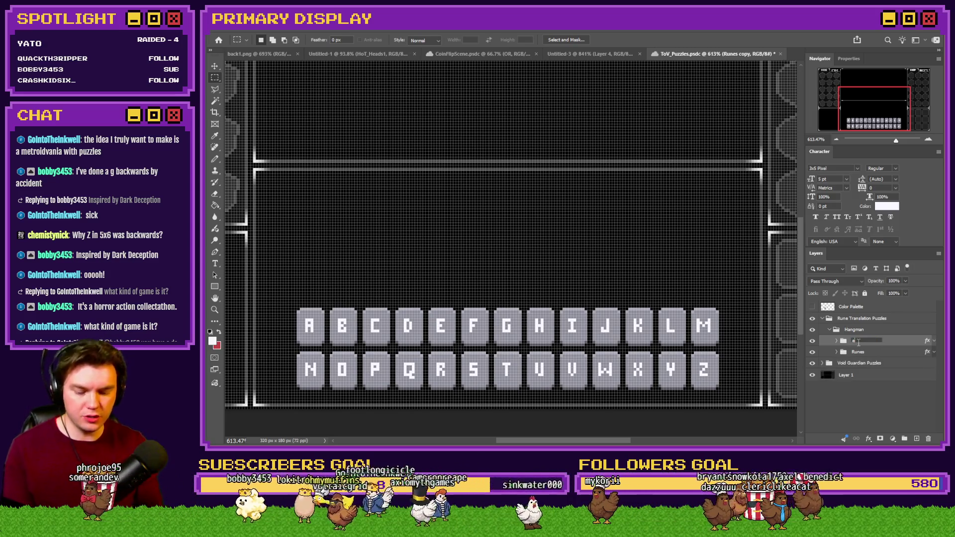
{"action": "type", "text": "MPTY rUNES"}
{"action": "key", "text": "Return"}
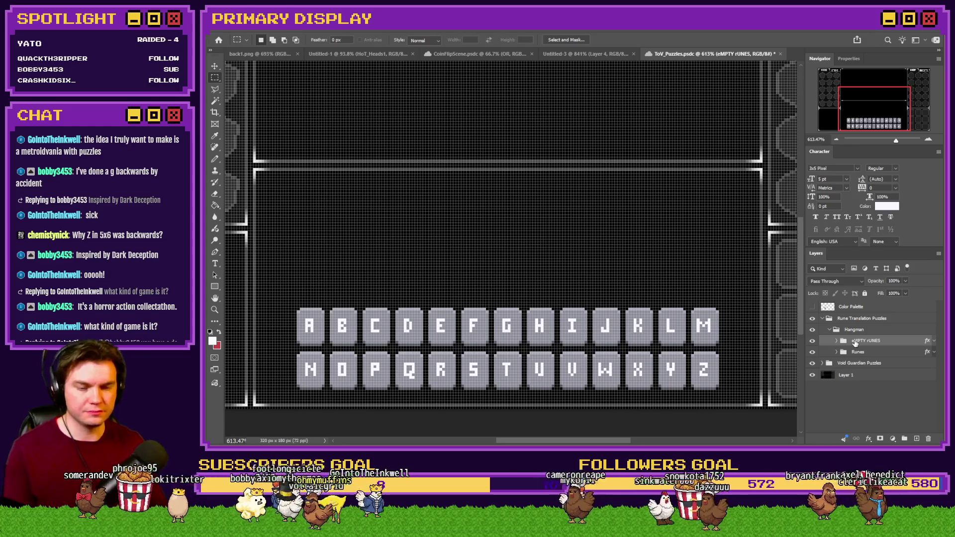
{"action": "type", "text": "Empty Runes"}
{"action": "key", "text": "Return"}
{"action": "left_click", "coordinate": [838, 342]}
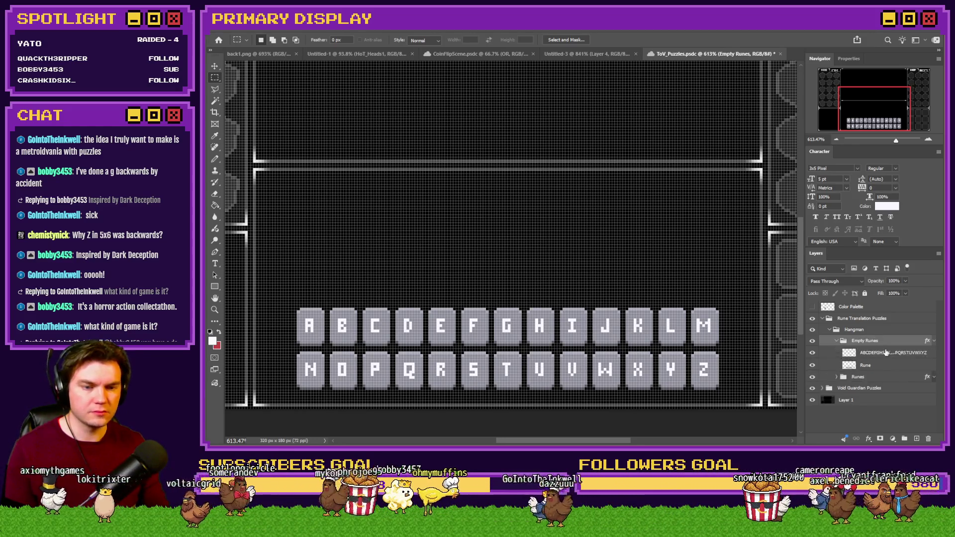
{"action": "left_click_drag", "start_coordinate": [577, 341], "coordinate": [580, 245]}
{"action": "key", "text": "alt+Tab"}
{"action": "key", "text": "alt+Tab"}
{"action": "key", "text": "alt+Tab"}
{"action": "key", "text": "alt+Tab"}
{"action": "key", "text": "alt+Tab"}
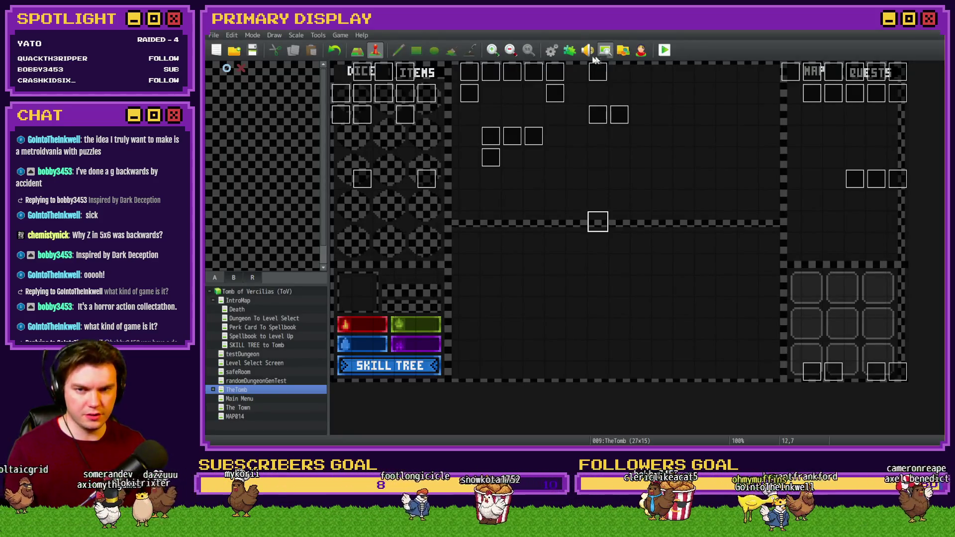
- Read the RTG v2.0 room names in RPG Maker MZ's Common Events, then return to Photoshop
{"action": "left_click", "coordinate": [551, 50]}
{"action": "left_click_drag", "start_coordinate": [816, 158], "coordinate": [817, 352]}
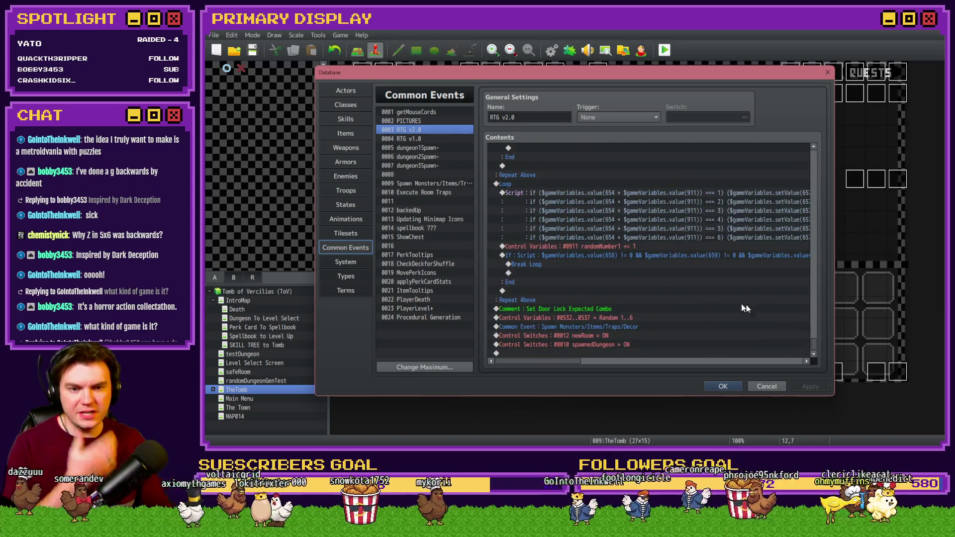
{"action": "left_click_drag", "start_coordinate": [567, 362], "coordinate": [634, 362]}
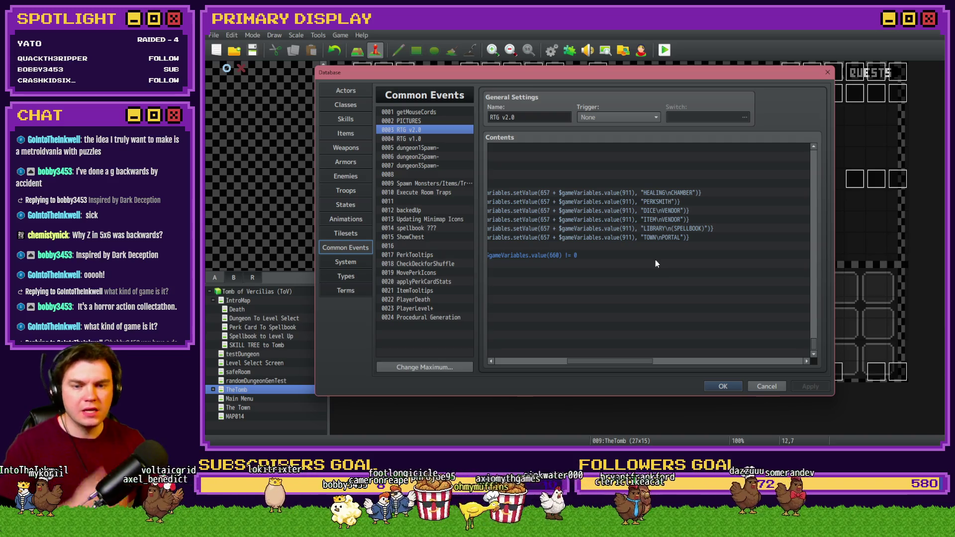
{"action": "key", "text": "alt+Tab"}
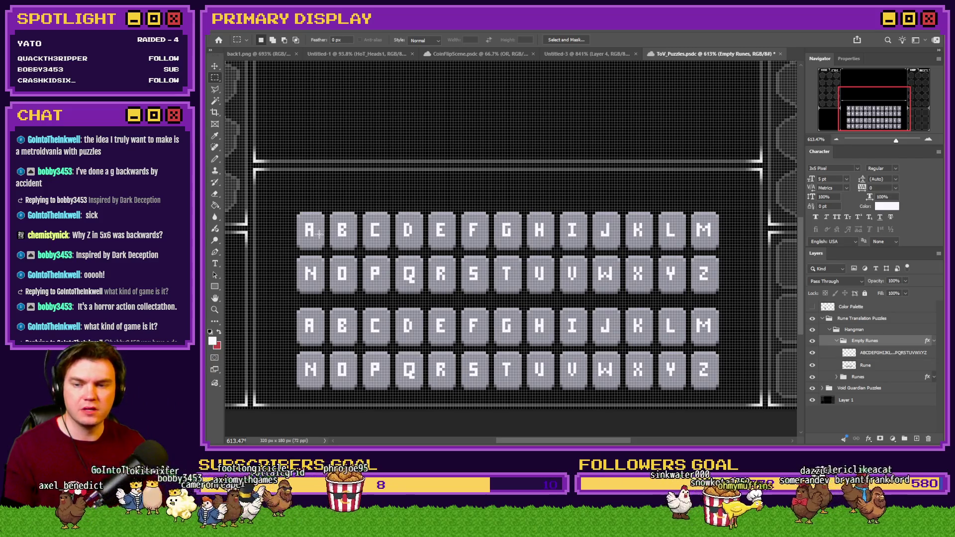
- Erase the H–M and U–Z tile backgrounds from the upper Rune layer copy
{"action": "left_click", "coordinate": [830, 365]}
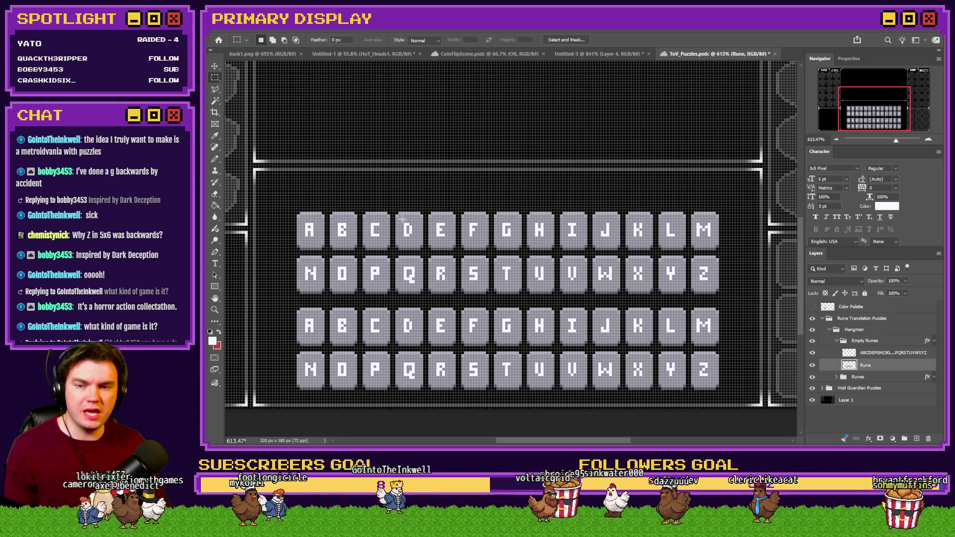
{"action": "left_click_drag", "start_coordinate": [527, 207], "coordinate": [742, 249]}
{"action": "key", "text": "Delete"}
{"action": "key", "text": "ctrl+d"}
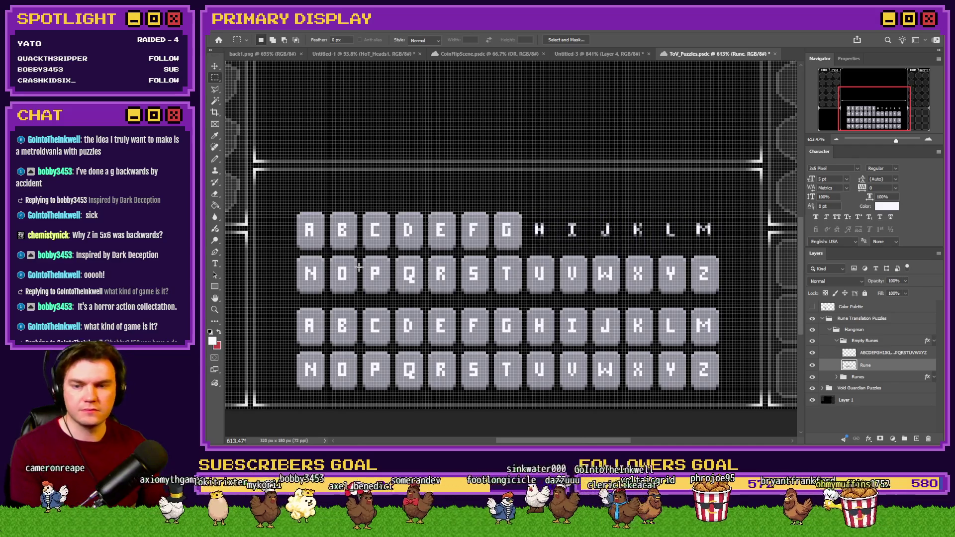
{"action": "mouse_move", "coordinate": [295, 257]}
{"action": "left_mouse_down"}
{"action": "mouse_move", "coordinate": [371, 294]}
{"action": "mouse_move", "coordinate": [477, 299]}
{"action": "left_mouse_up"}
{"action": "left_click", "coordinate": [503, 273]}
{"action": "left_click_drag", "start_coordinate": [526, 257], "coordinate": [717, 307]}
{"action": "key", "text": "Delete"}
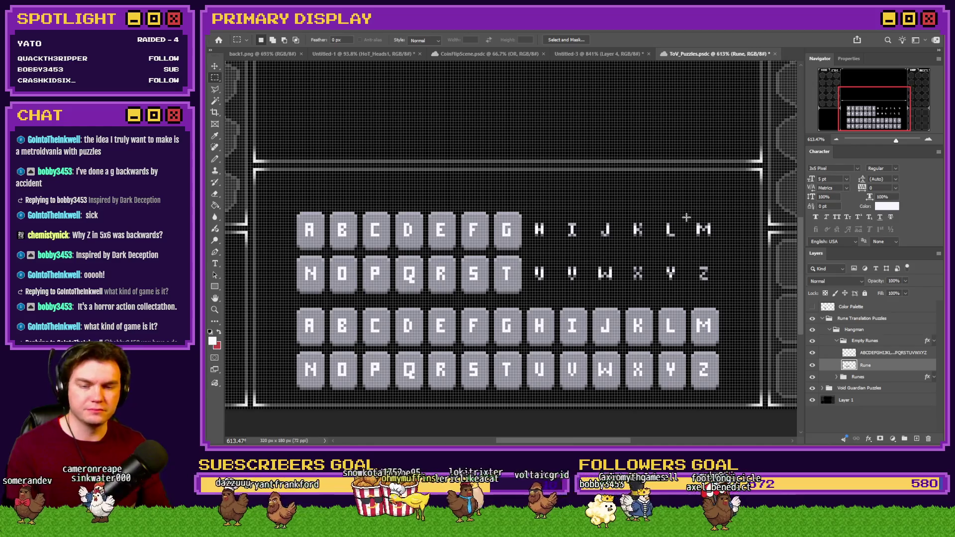
{"action": "key", "text": "ctrl+d"}
- Delete the leftover H–M and U–Z letters from the alphabet letters layer
{"action": "left_click_drag", "start_coordinate": [744, 211], "coordinate": [531, 288]}
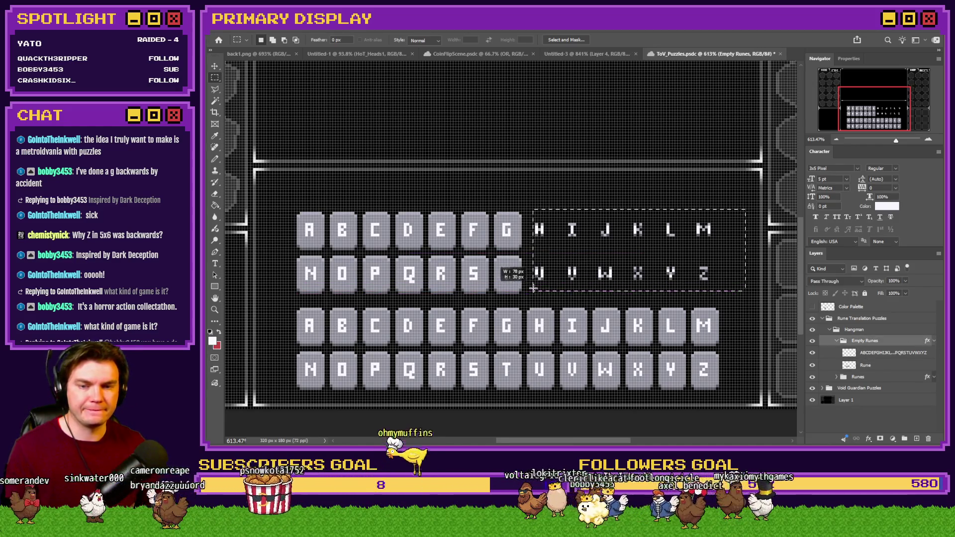
{"action": "key", "text": "Delete"}
{"action": "key", "text": "Return"}
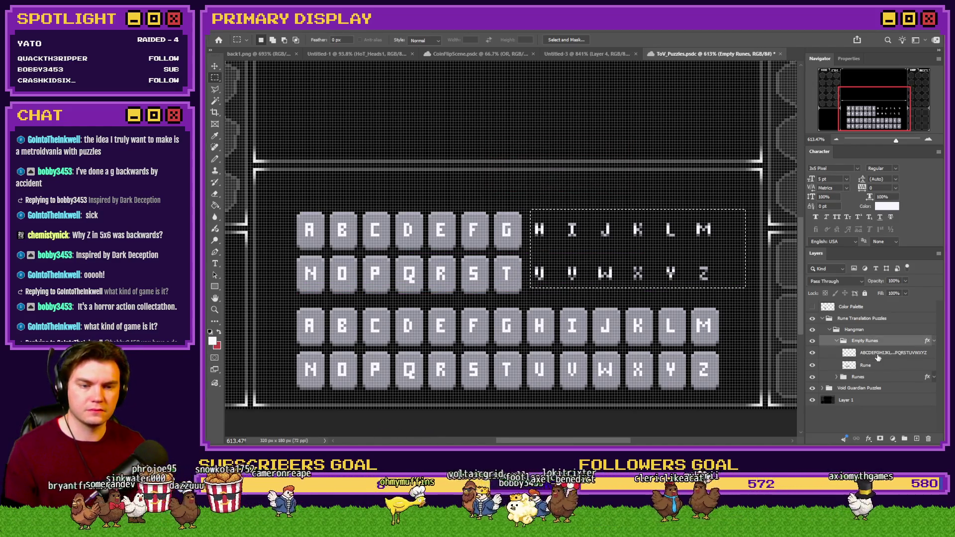
{"action": "left_click", "coordinate": [893, 352]}
{"action": "key", "text": "Delete"}
{"action": "key", "text": "ctrl+d"}
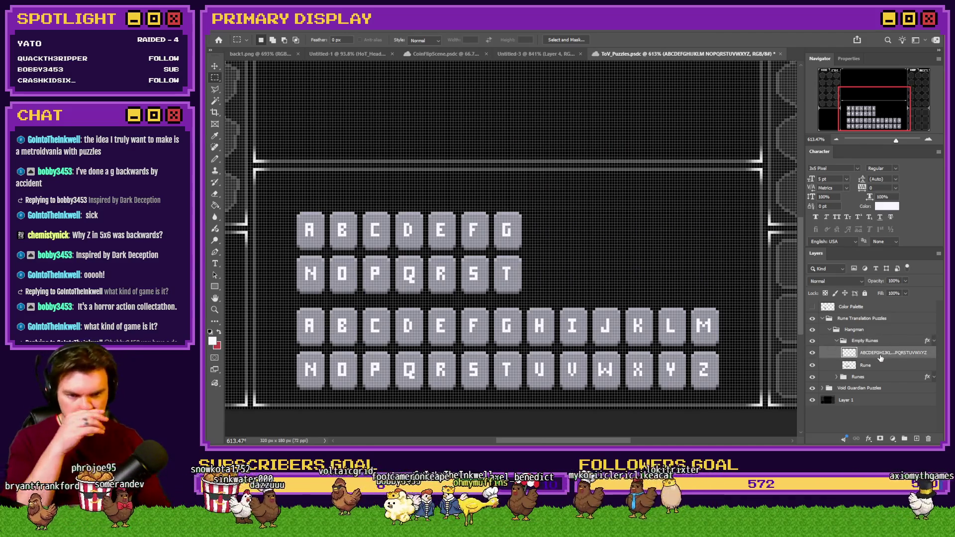
{"action": "key", "text": "alt+bracketleft"}
- Show and reposition the colour palette, then fill the upper rune tiles with a darker sampled grey
{"action": "key", "text": "g"}
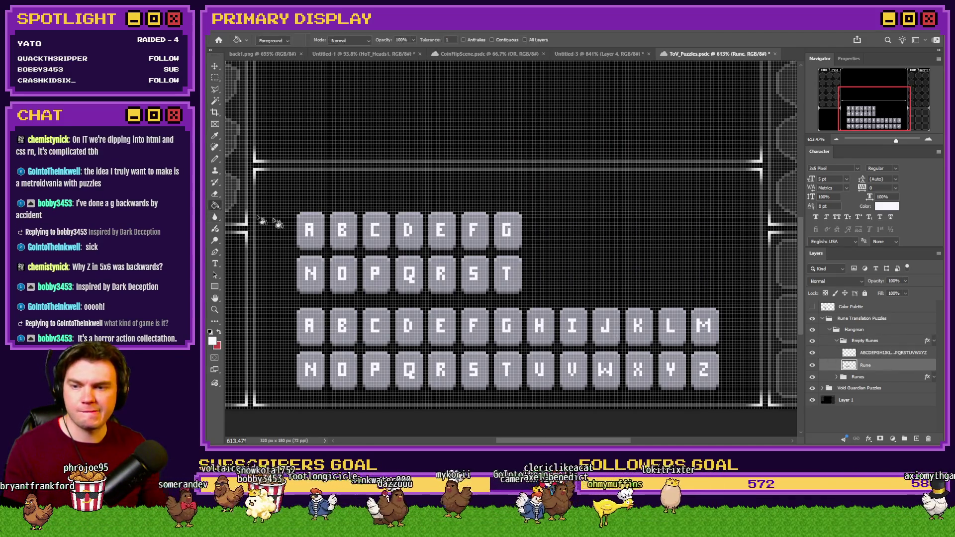
{"action": "left_click", "coordinate": [814, 307]}
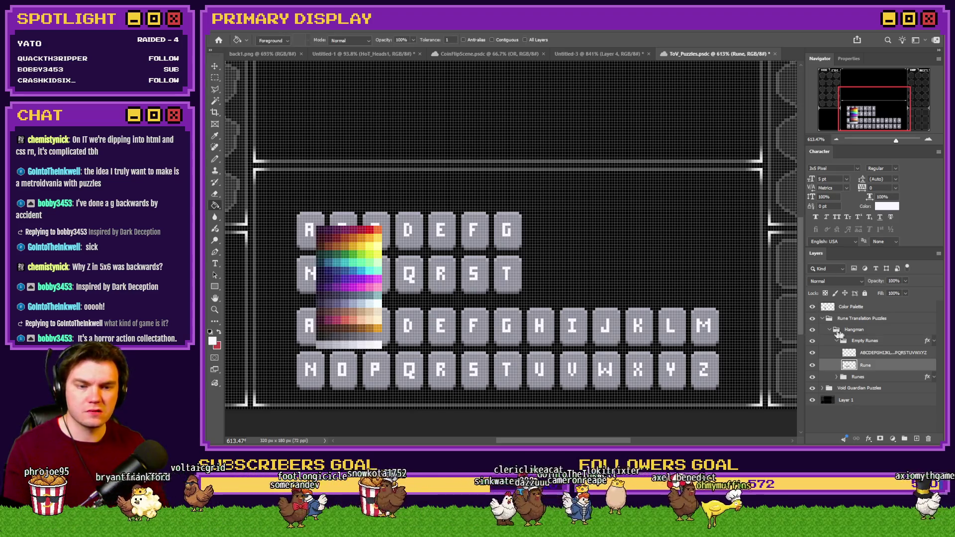
{"action": "left_click", "coordinate": [851, 306]}
{"action": "left_click_drag", "start_coordinate": [395, 317], "coordinate": [685, 234]}
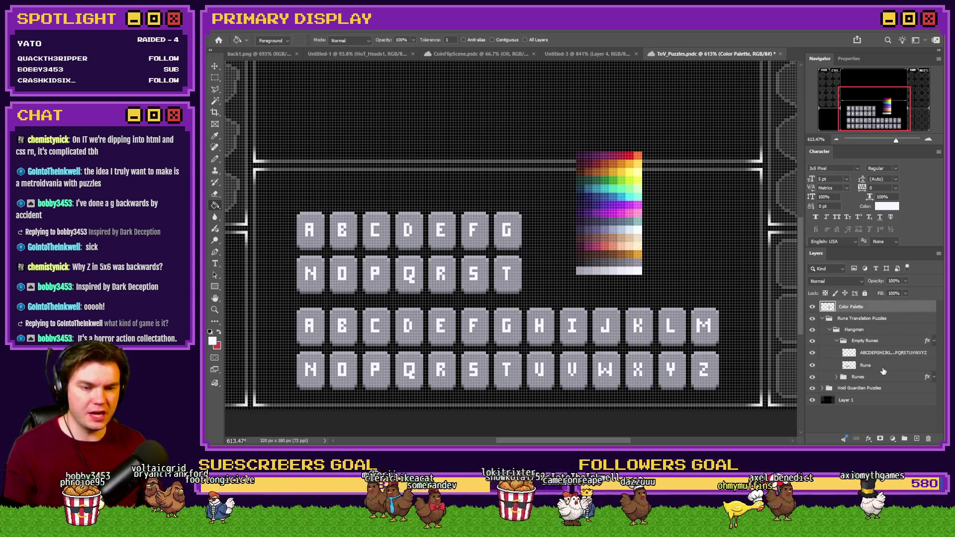
{"action": "left_click", "coordinate": [884, 368]}
{"action": "left_click", "coordinate": [617, 261], "text": "alt"}
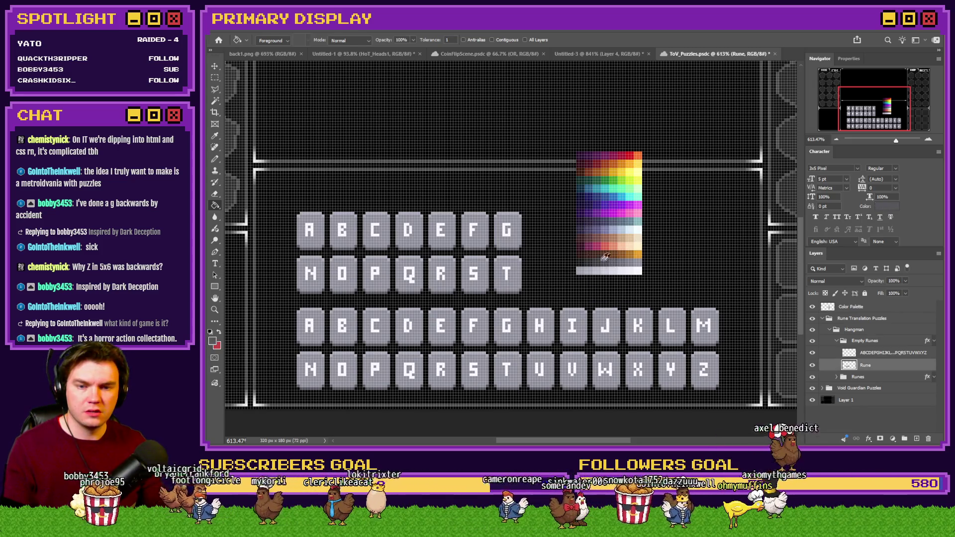
{"action": "left_click", "coordinate": [503, 235]}
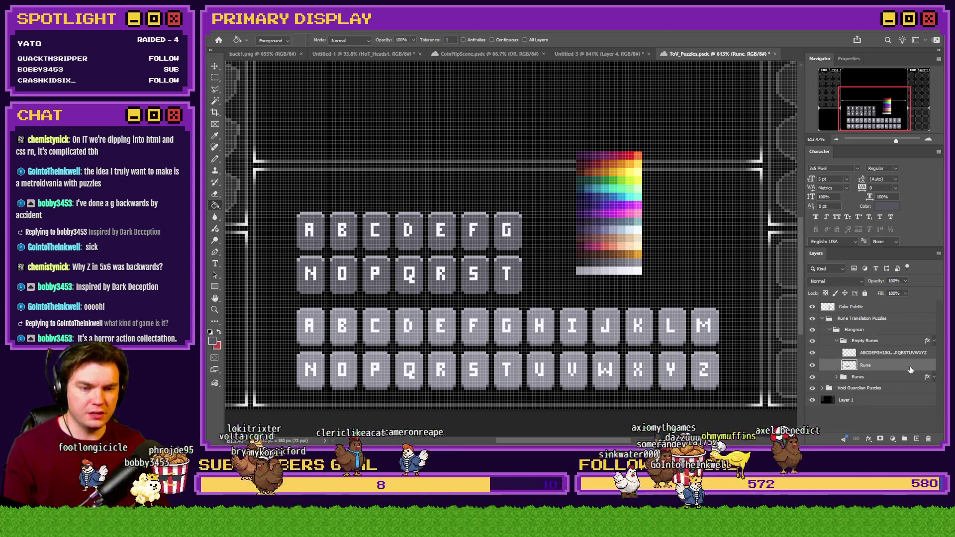
- Turn off Empty Runes' second inner shadow and recolour its inner shadow to a sampled dark grey
{"action": "key", "text": "alt+bracketright"}
{"action": "key", "text": "alt+bracketright"}
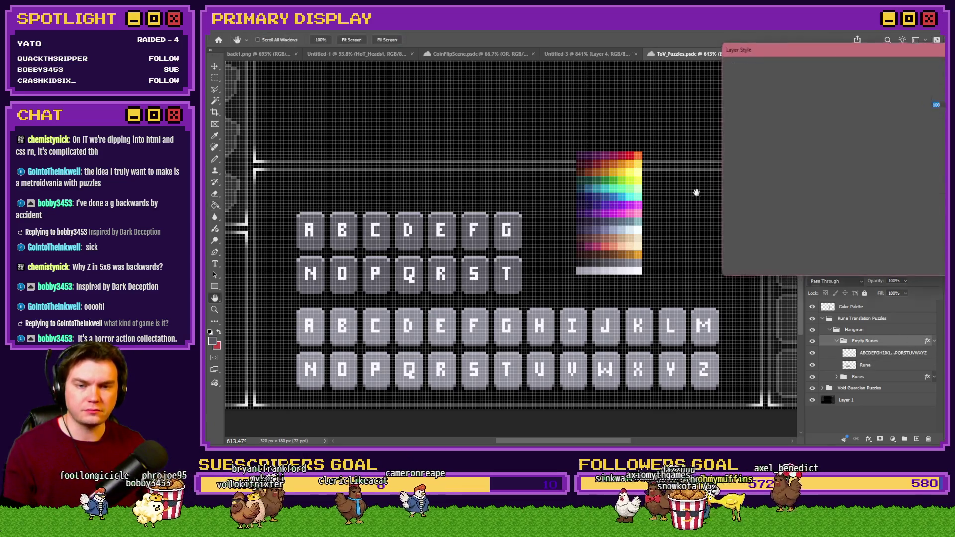
{"action": "left_click", "coordinate": [754, 184]}
{"action": "left_click", "coordinate": [934, 97]}
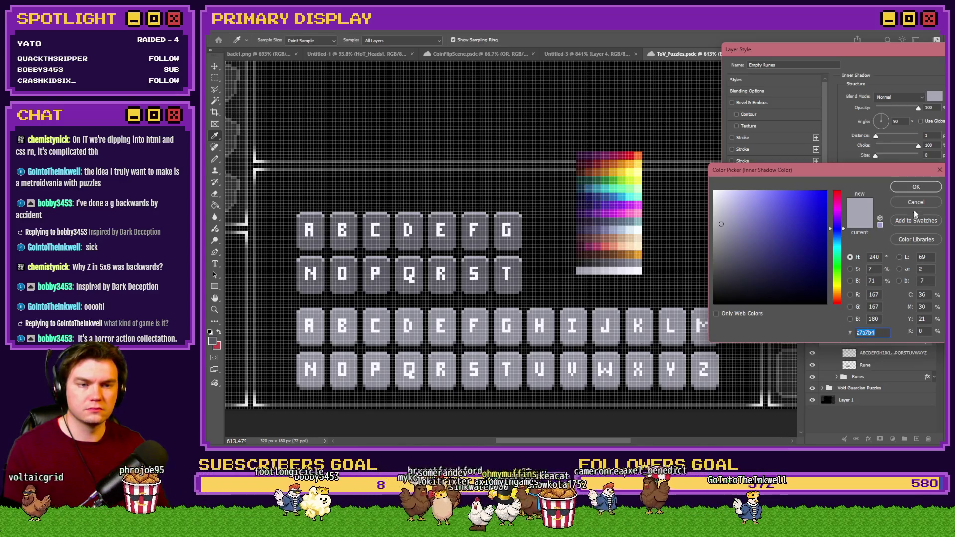
{"action": "left_click", "coordinate": [916, 202]}
{"action": "left_click", "coordinate": [732, 196]}
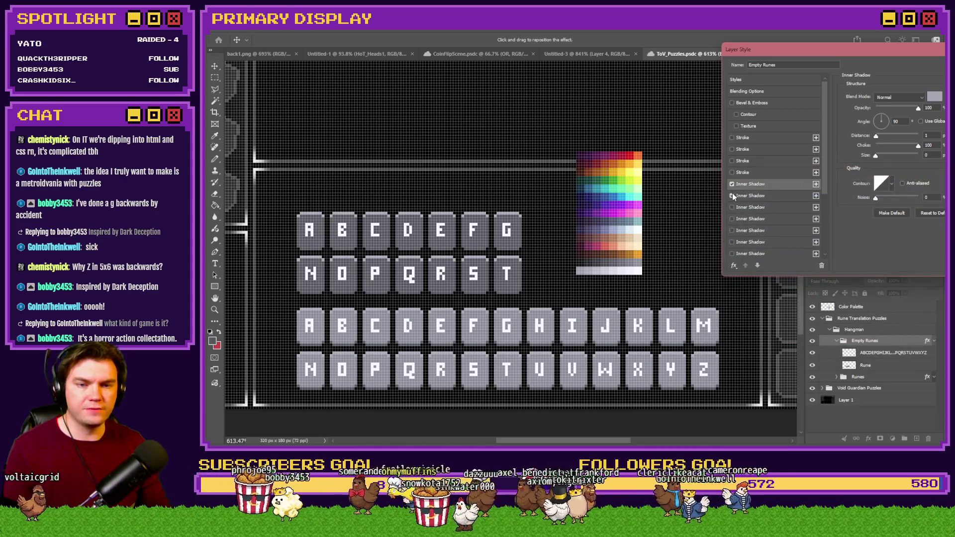
{"action": "left_click", "coordinate": [934, 97]}
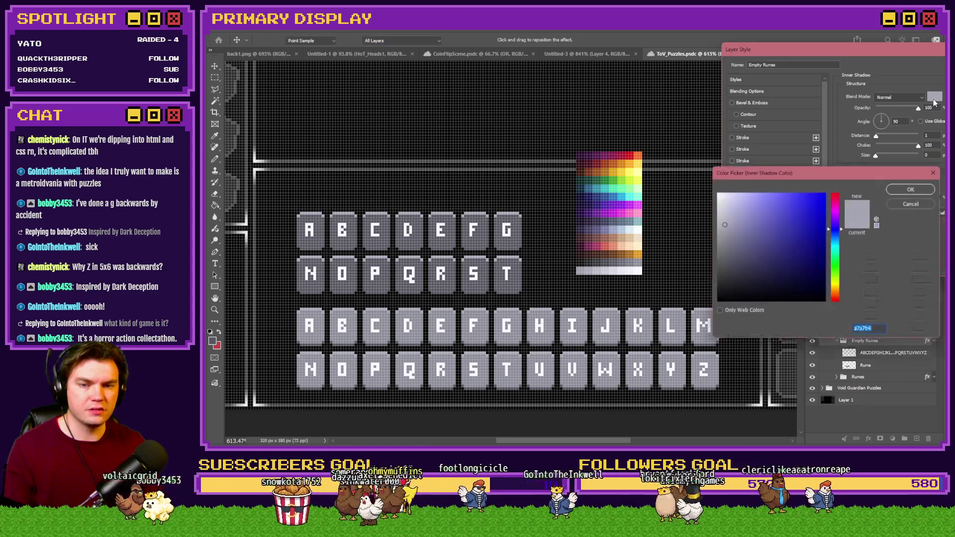
{"action": "left_click", "coordinate": [608, 260]}
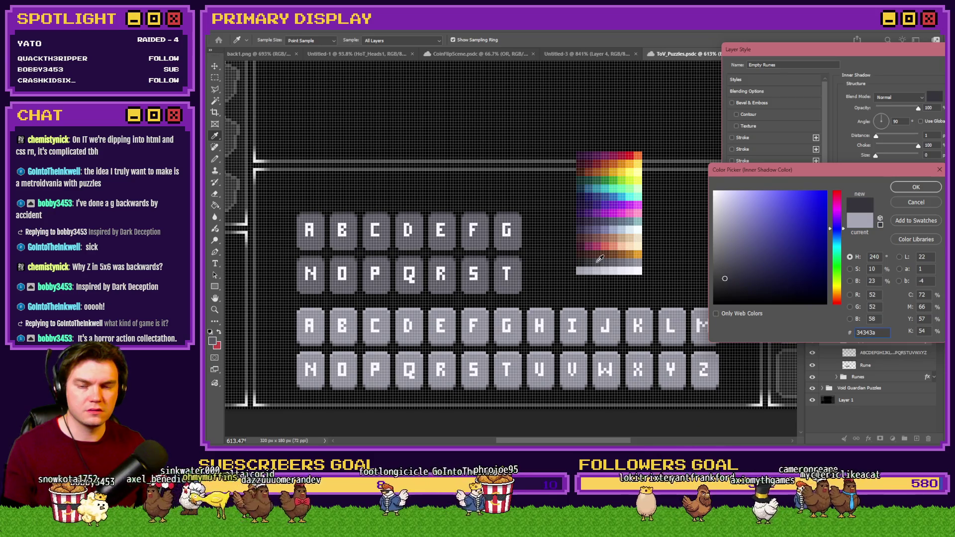
{"action": "left_click", "coordinate": [930, 186]}
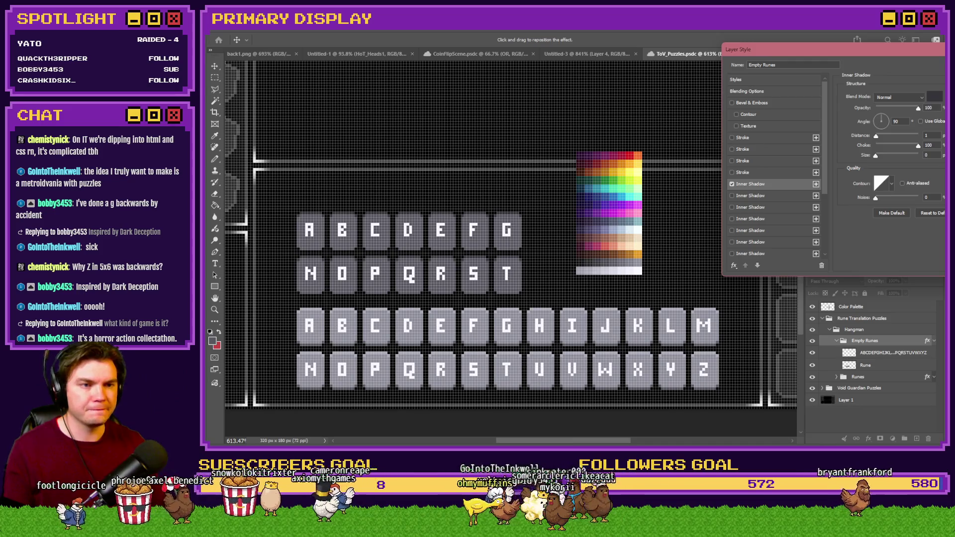
{"action": "key", "text": "Return"}
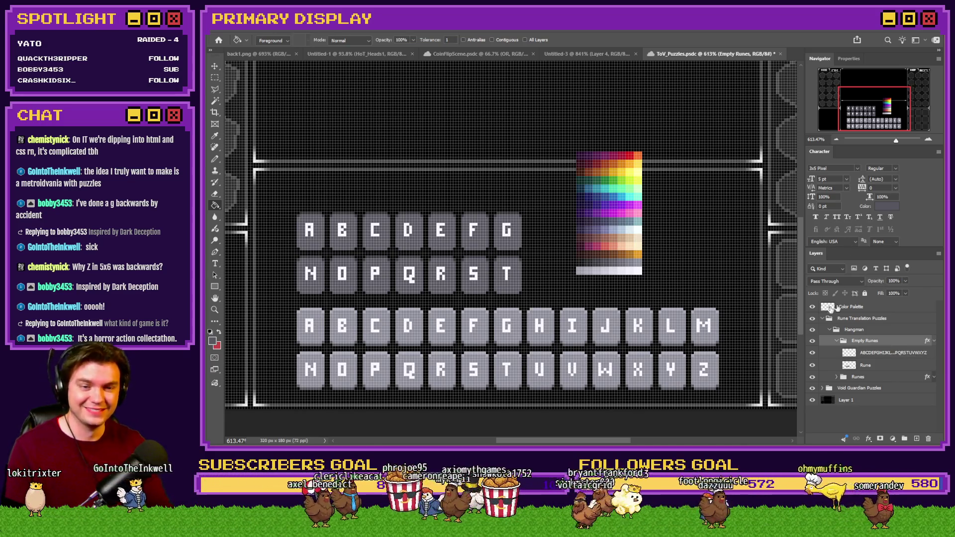
- Hide the Color Palette layer and drag the A–G and N–T tile rows right, centred over the A–Z key
{"action": "left_click", "coordinate": [812, 306]}
{"action": "mouse_move", "coordinate": [507, 251]}
{"action": "left_mouse_down"}
{"action": "mouse_move", "coordinate": [610, 251]}
{"action": "mouse_move", "coordinate": [588, 250]}
{"action": "left_mouse_up"}
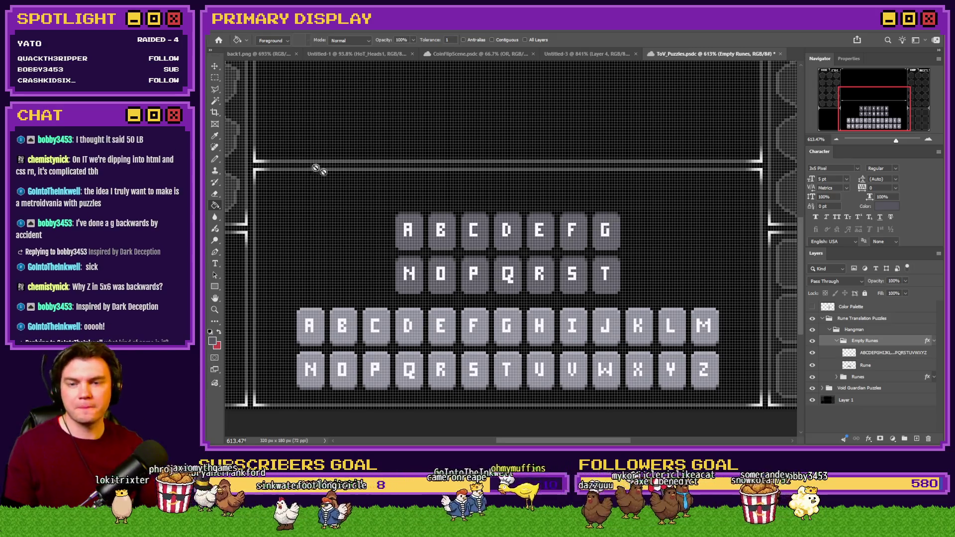
{"action": "left_click", "coordinate": [215, 78]}
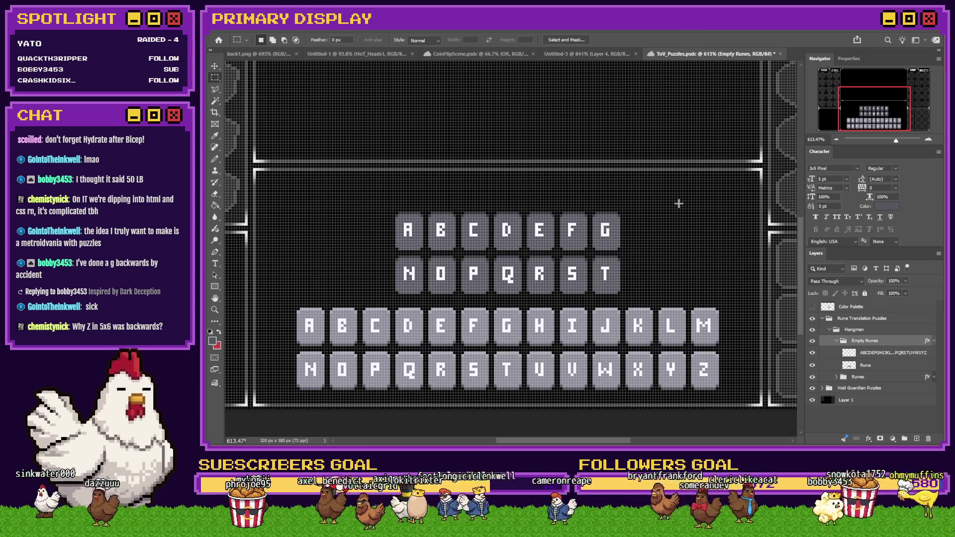
- Add a two-line HEALING / CHAMBER text layer in white ToV_Rune at 8 pt
{"action": "scroll", "coordinate": [397, 255], "scroll_direction": "up", "scroll_amount": 3}
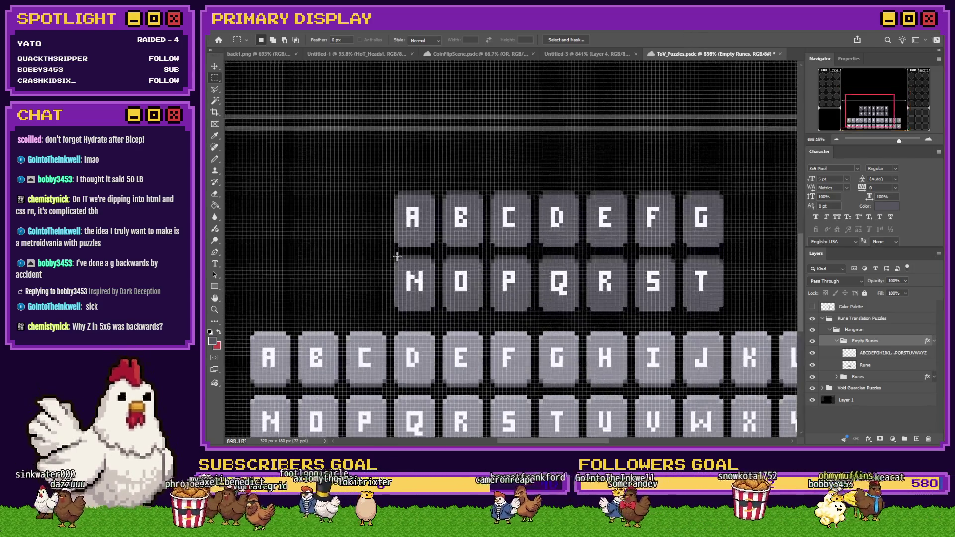
{"action": "left_click", "coordinate": [215, 263]}
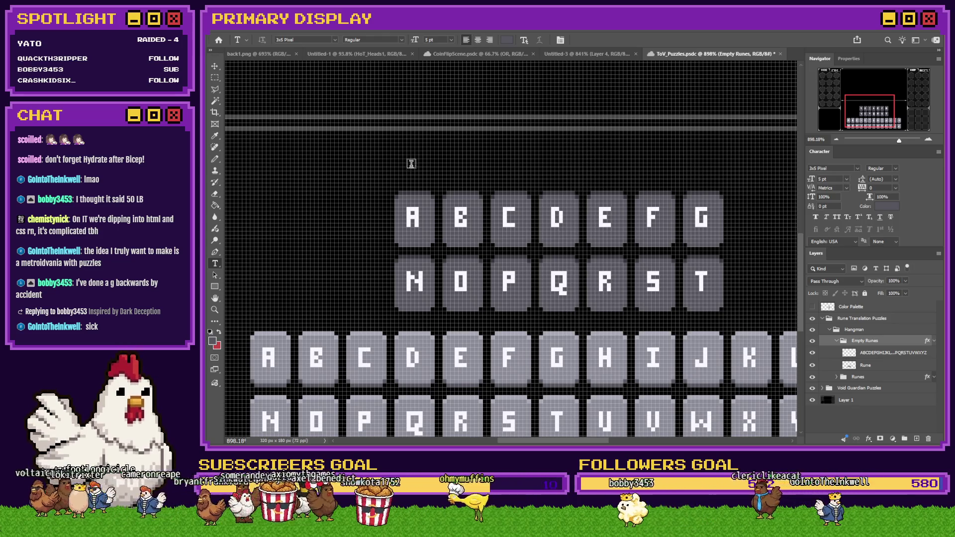
{"action": "left_click", "coordinate": [414, 140]}
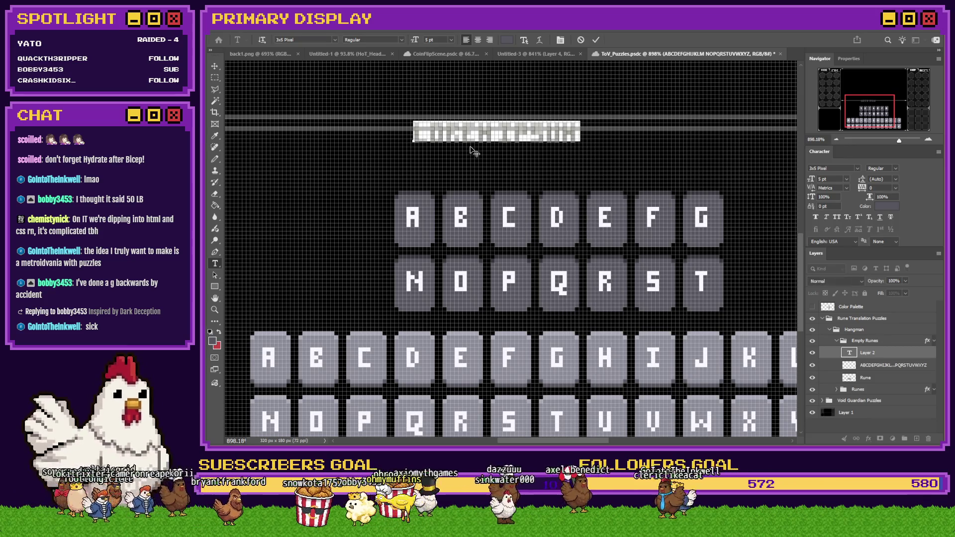
{"action": "type", "text": "HEALING"}
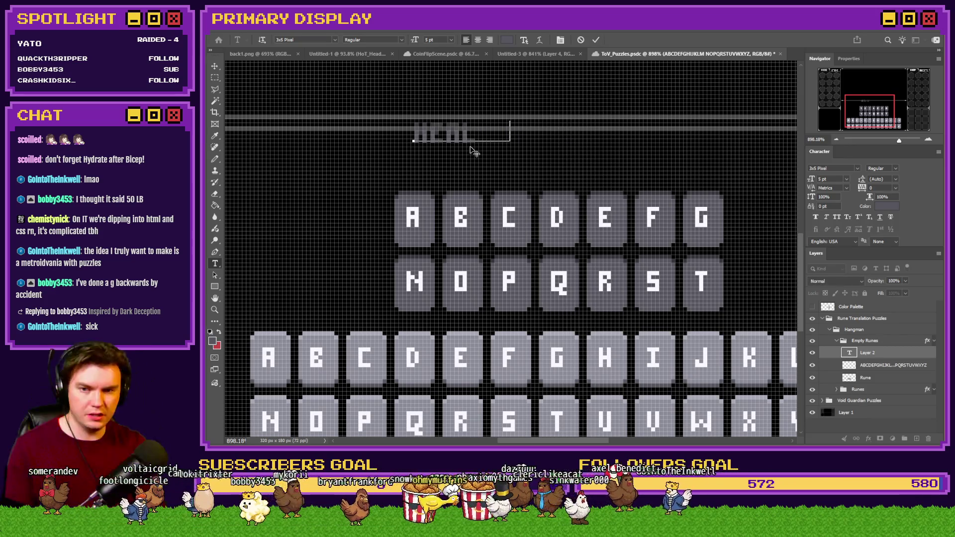
{"action": "key", "text": "Return"}
{"action": "type", "text": "CHAMBER"}
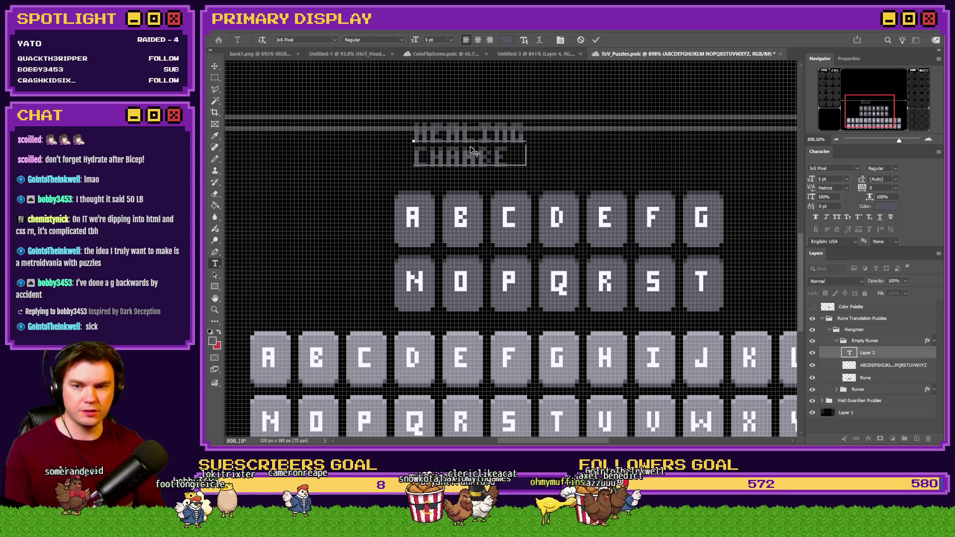
{"action": "left_click", "coordinate": [507, 40]}
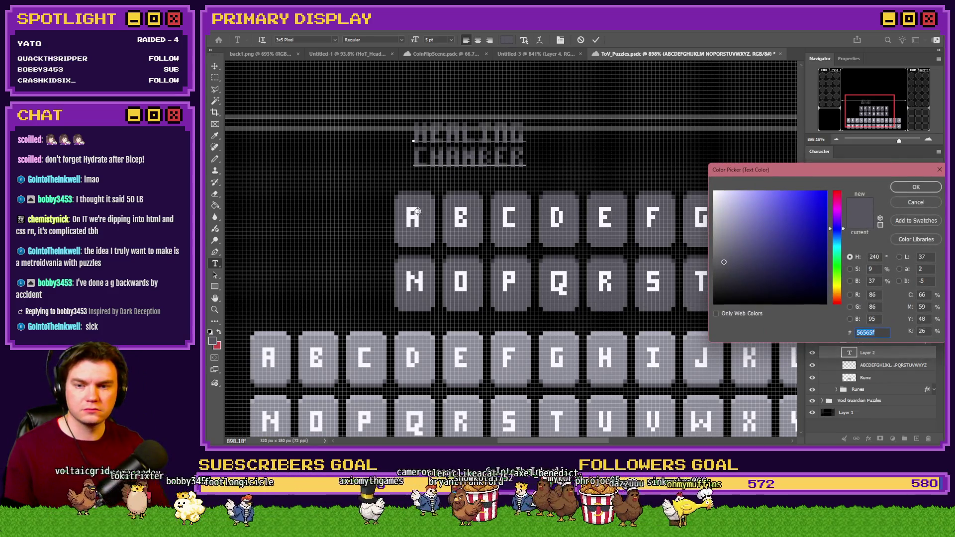
{"action": "left_click", "coordinate": [418, 211]}
{"action": "left_click", "coordinate": [916, 187]}
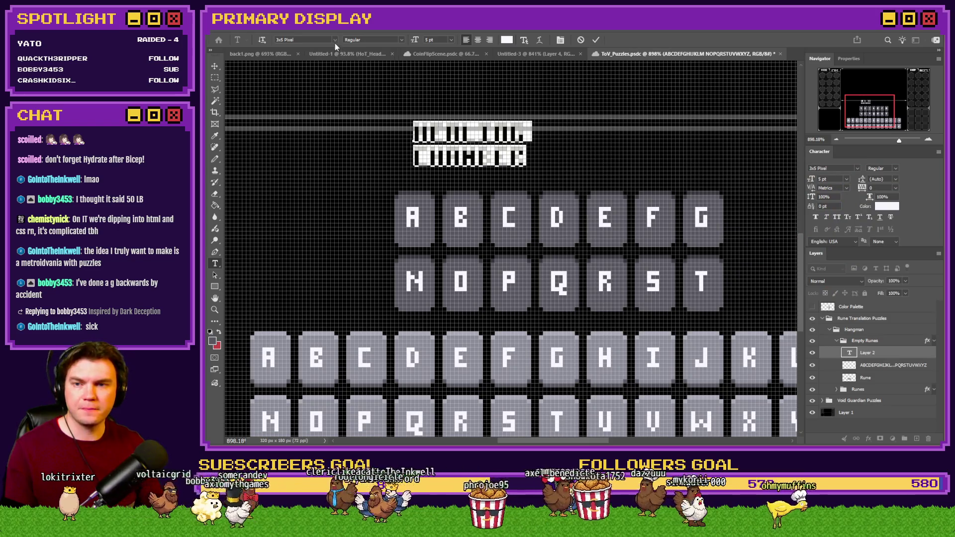
{"action": "left_click", "coordinate": [335, 40]}
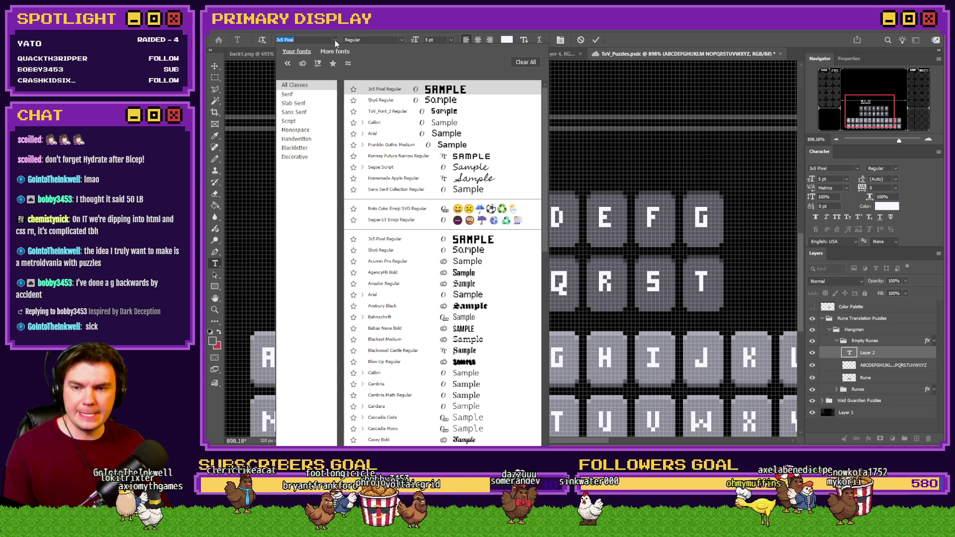
{"action": "type", "text": "TOV"}
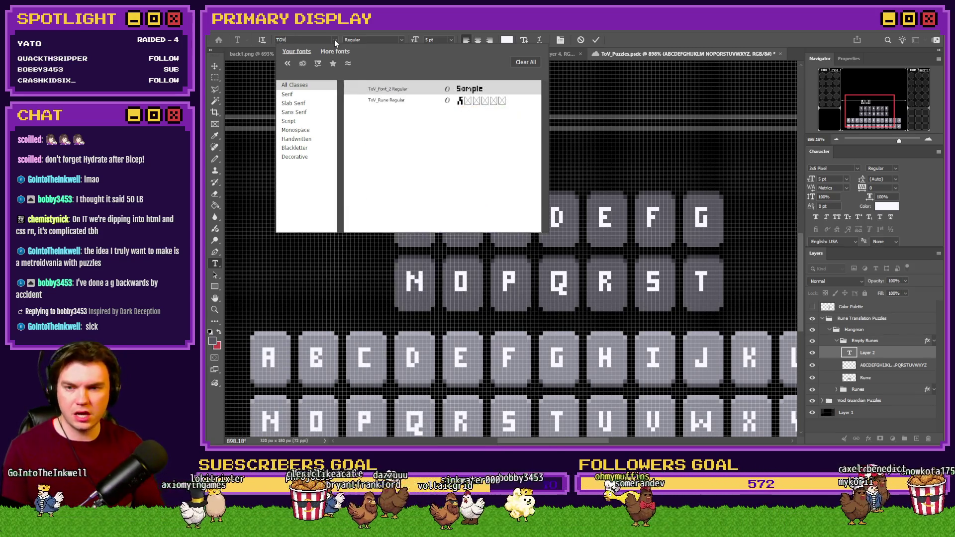
{"action": "left_click", "coordinate": [400, 101]}
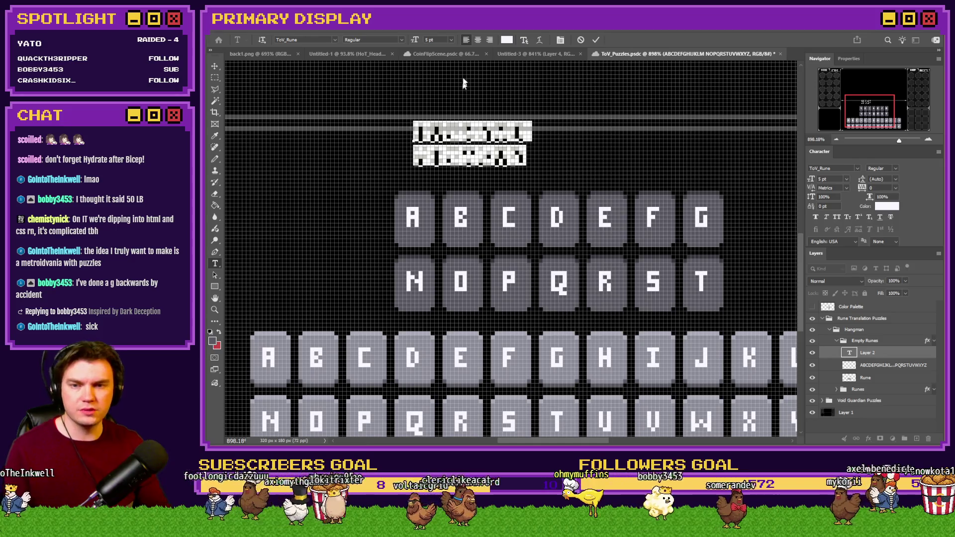
{"action": "left_click", "coordinate": [433, 40]}
{"action": "key", "text": "Up"}
{"action": "key", "text": "Up"}
{"action": "key", "text": "Up"}
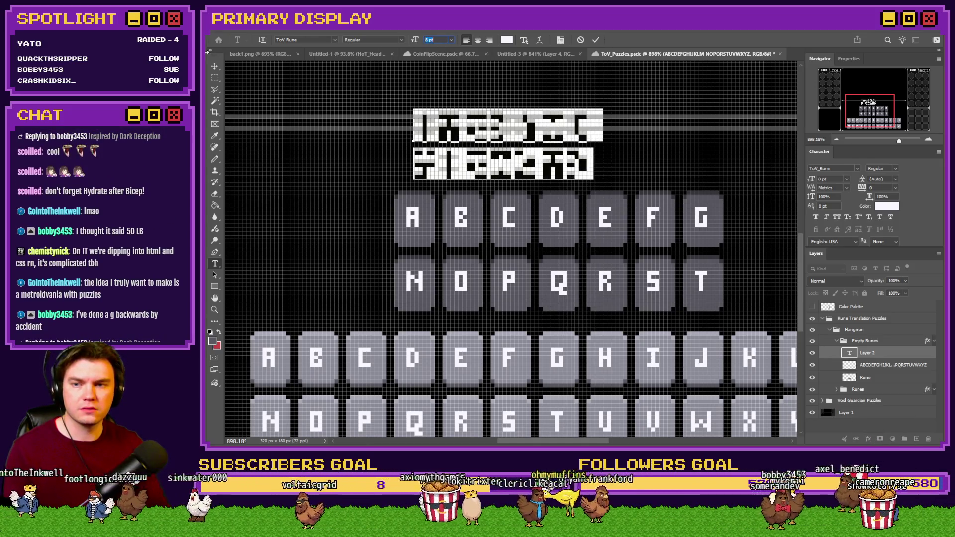
{"action": "left_click", "coordinate": [211, 78]}
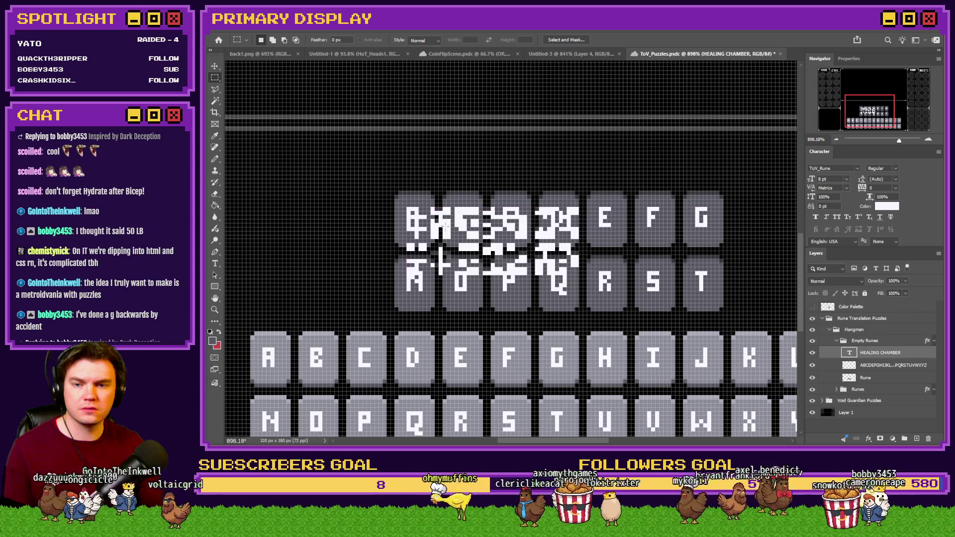
- Delete the top-row letters layer, shrink the rune text to 5 pt and move it into the top tile row
{"action": "left_click", "coordinate": [880, 367]}
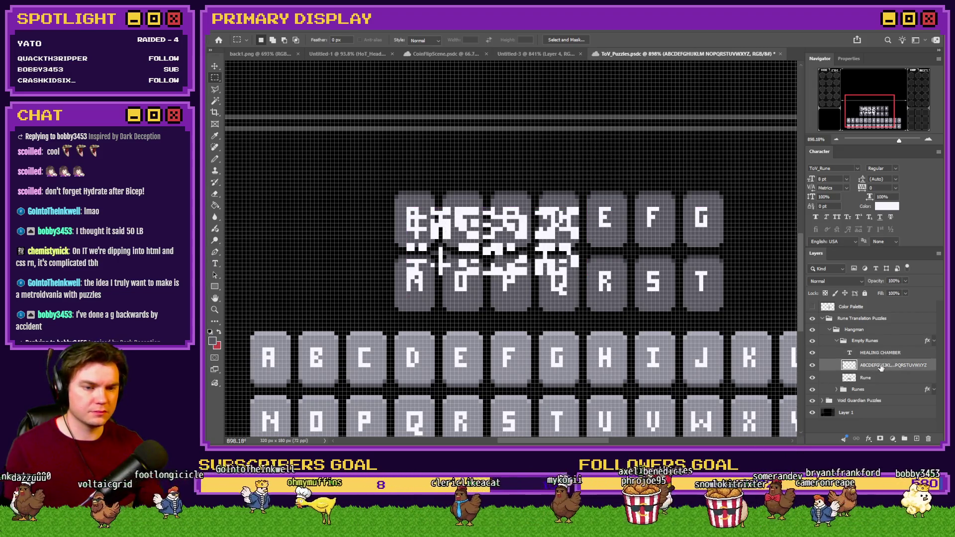
{"action": "key", "text": "Delete"}
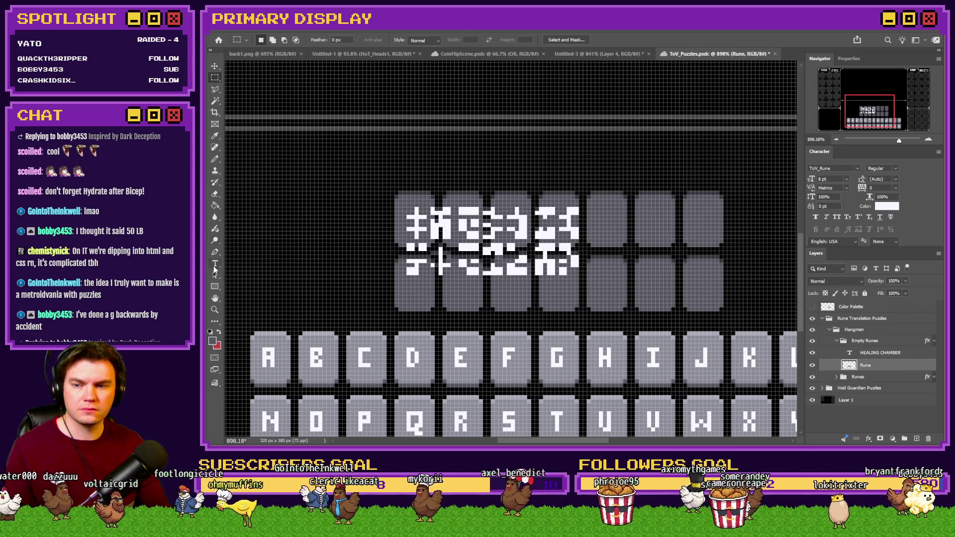
{"action": "left_click", "coordinate": [215, 264]}
{"action": "left_click", "coordinate": [488, 239]}
{"action": "key", "text": "ctrl+a"}
{"action": "left_click", "coordinate": [431, 40]}
{"action": "type", "text": "7"}
{"action": "key", "text": "Return"}
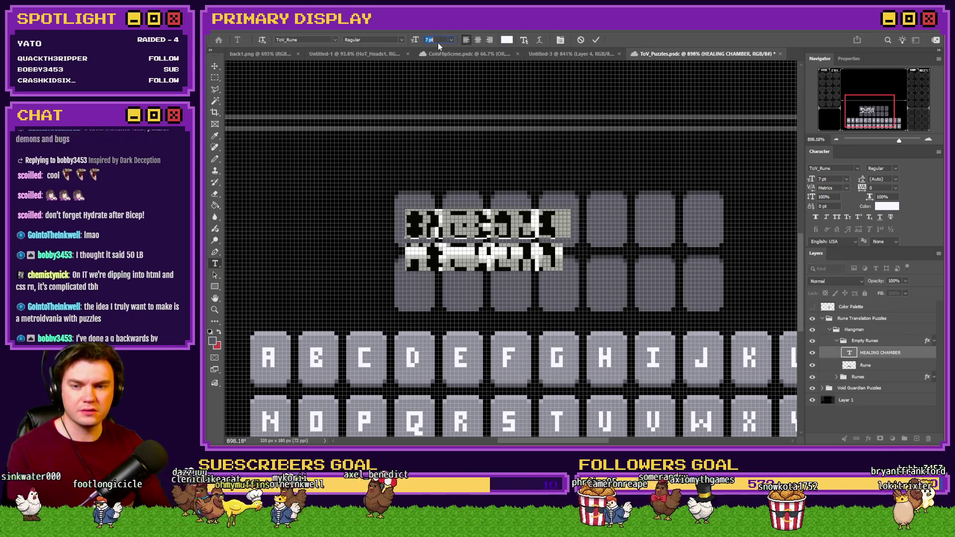
{"action": "key", "text": "Down"}
{"action": "key", "text": "Down"}
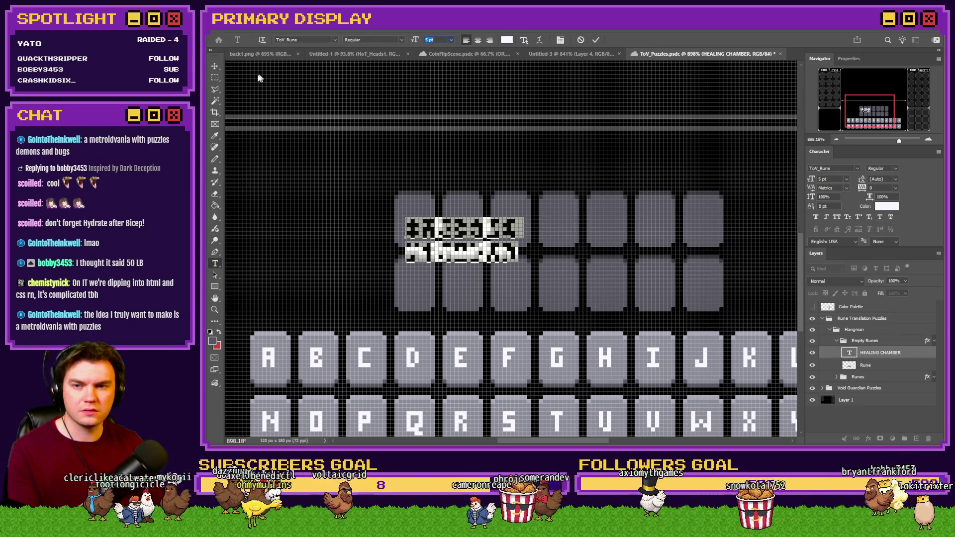
{"action": "left_click", "coordinate": [214, 78]}
{"action": "mouse_move", "coordinate": [423, 231]}
{"action": "left_mouse_down"}
{"action": "mouse_move", "coordinate": [379, 353]}
{"action": "mouse_move", "coordinate": [326, 347]}
{"action": "mouse_move", "coordinate": [439, 268]}
{"action": "mouse_move", "coordinate": [422, 217]}
{"action": "left_mouse_up"}
{"action": "scroll", "coordinate": [421, 218], "scroll_direction": "up", "scroll_amount": 5}
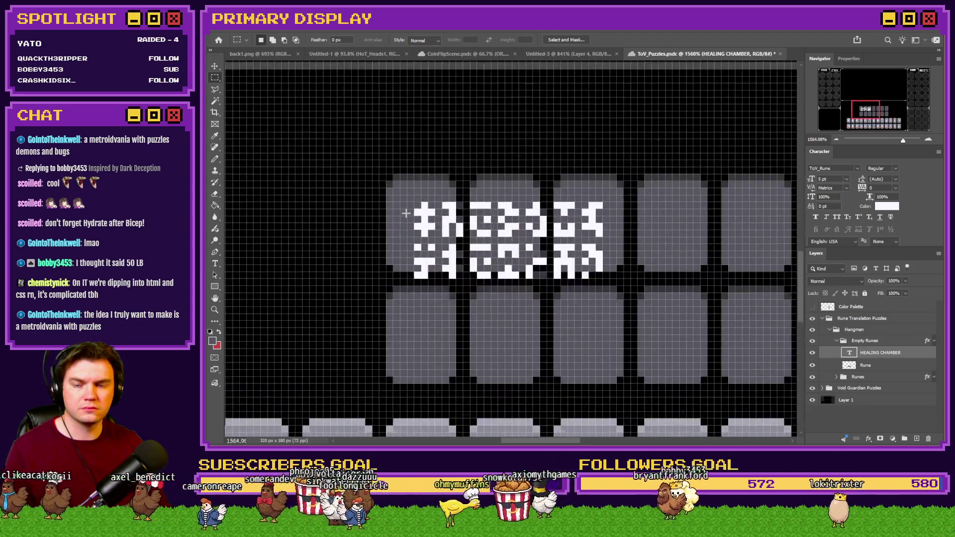
{"action": "key", "text": "ctrl+Left"}
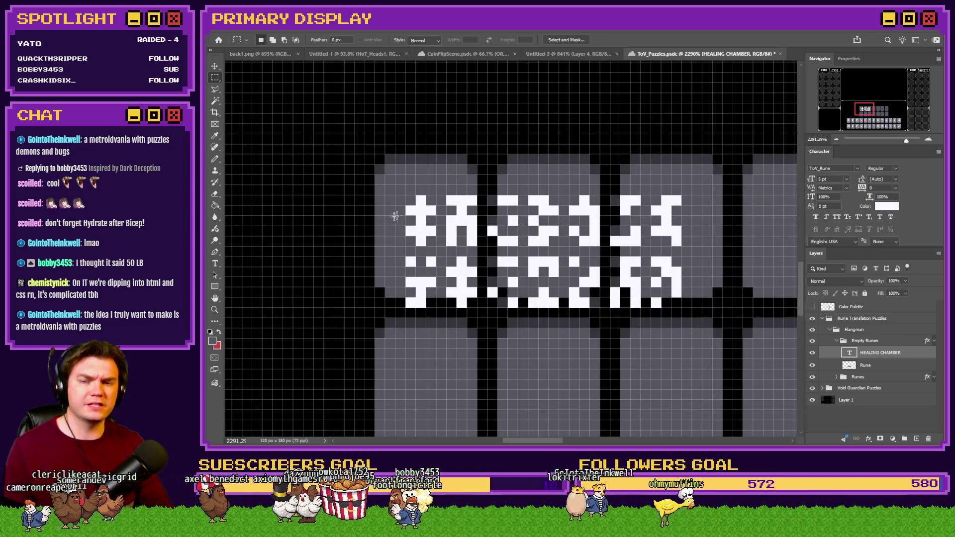
- Widen the rune text's letter spacing and set its leading to 17 pt so each rune fits a tile
{"action": "left_click", "coordinate": [208, 262]}
{"action": "key", "text": "Return"}
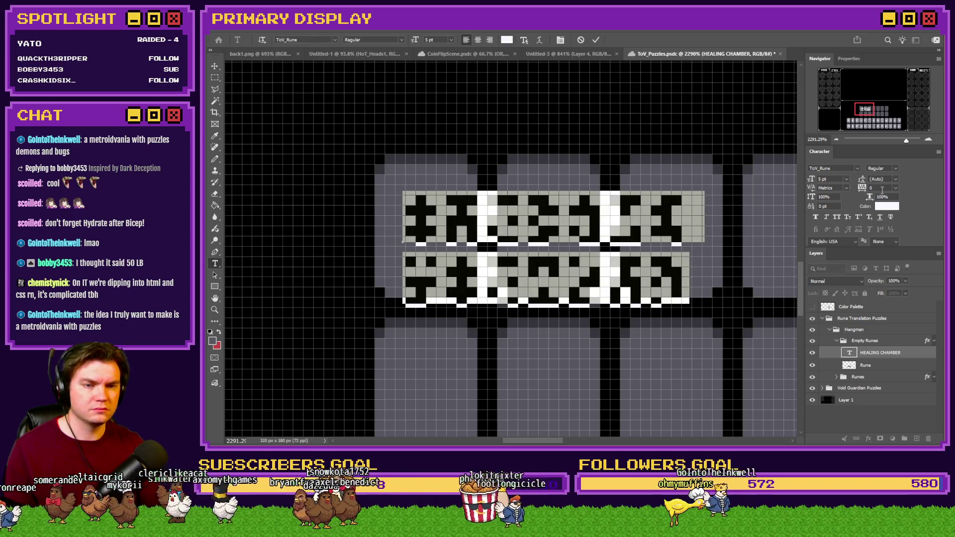
{"action": "scroll", "coordinate": [882, 191], "scroll_direction": "up", "scroll_amount": 10}
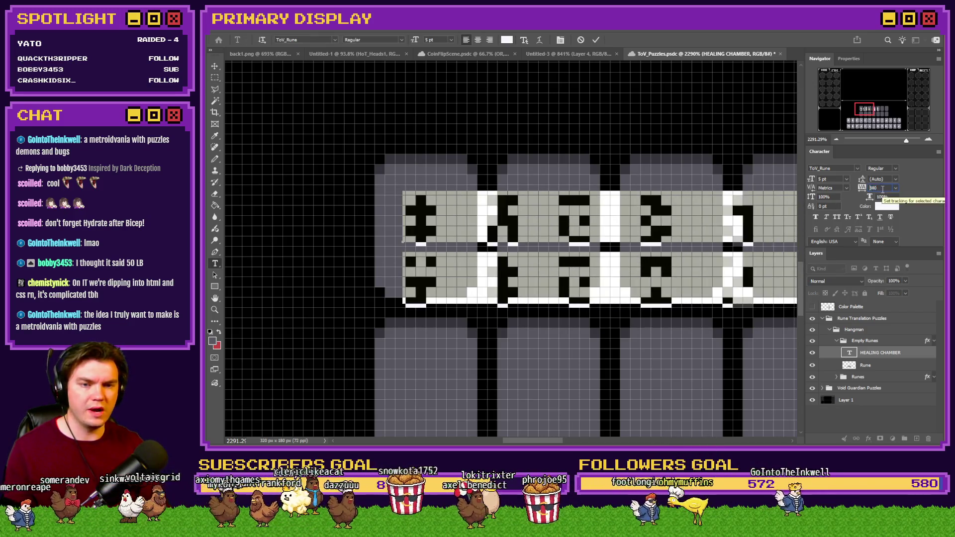
{"action": "scroll", "coordinate": [882, 189], "scroll_direction": "up", "scroll_amount": 5}
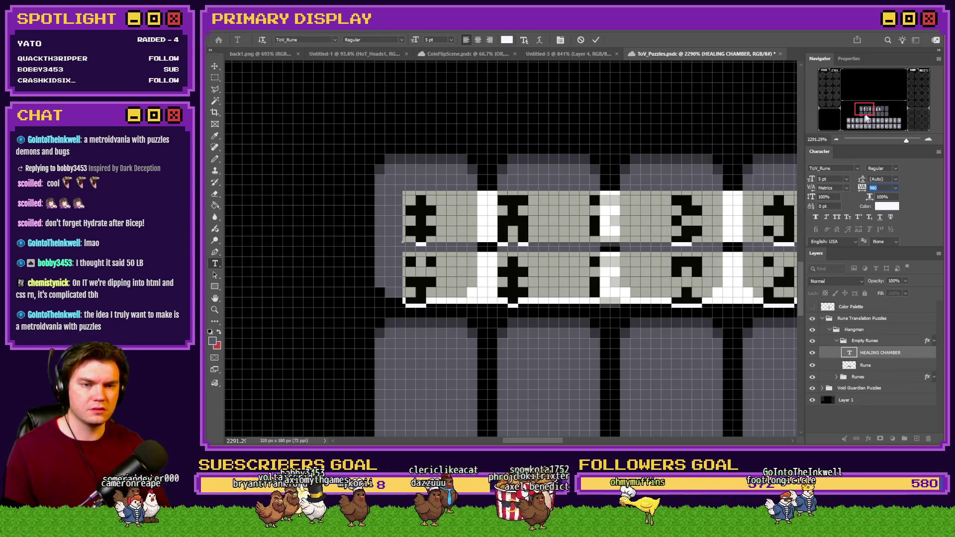
{"action": "left_click_drag", "start_coordinate": [867, 118], "coordinate": [861, 118]}
{"action": "left_click", "coordinate": [836, 141]}
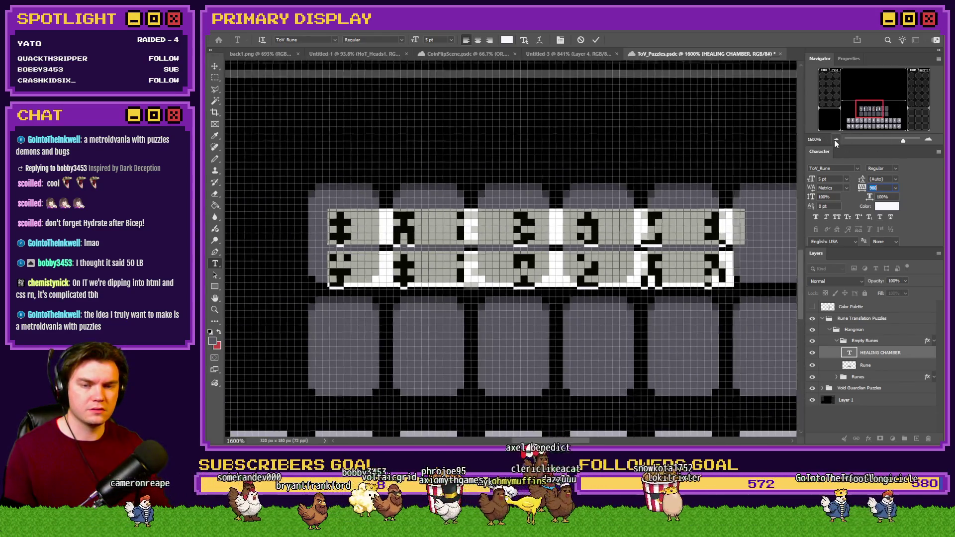
{"action": "left_click", "coordinate": [837, 141]}
{"action": "scroll", "coordinate": [887, 188], "scroll_direction": "up", "scroll_amount": 7}
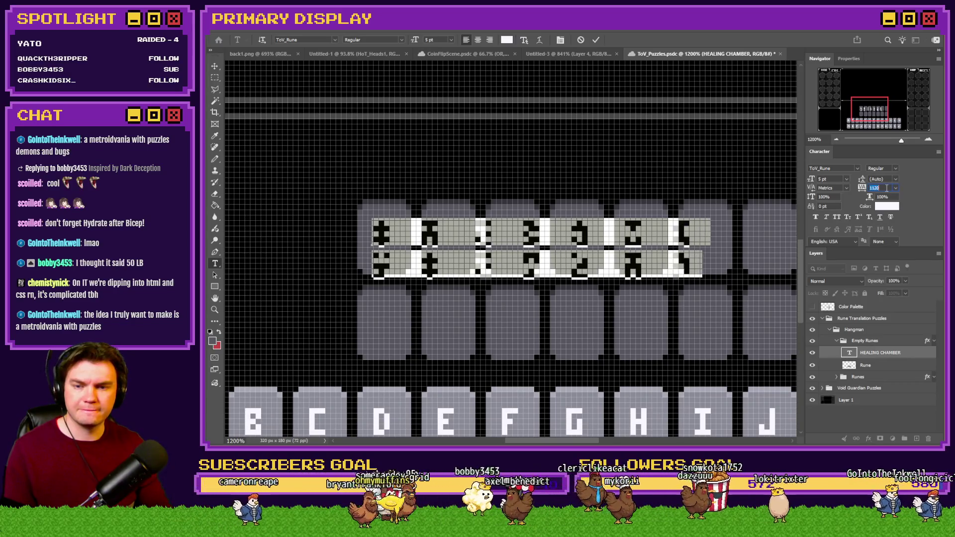
{"action": "scroll", "coordinate": [887, 188], "scroll_direction": "up", "scroll_amount": 9}
{"action": "key", "text": "shift+Up"}
{"action": "key", "text": "shift+Up"}
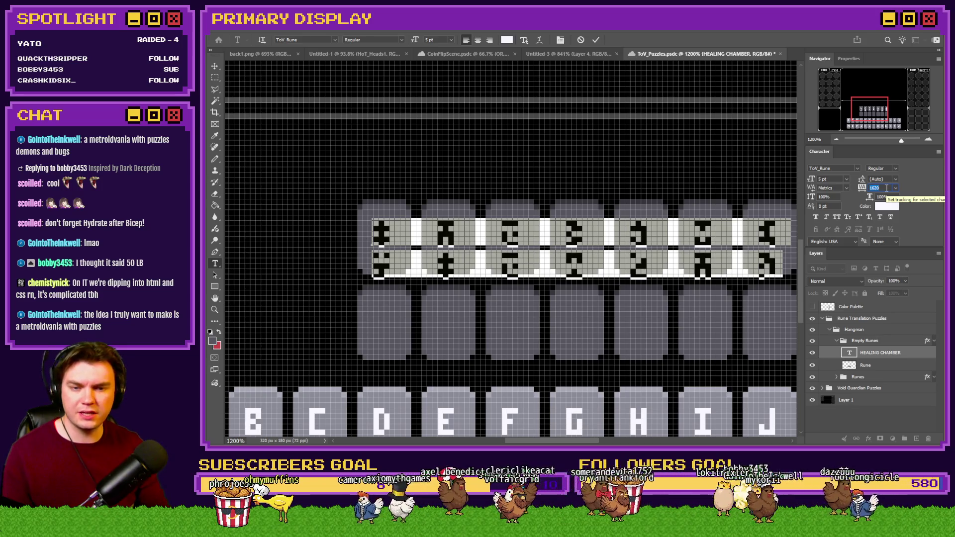
{"action": "left_click", "coordinate": [880, 179]}
{"action": "type", "text": "17"}
{"action": "key", "text": "Return"}
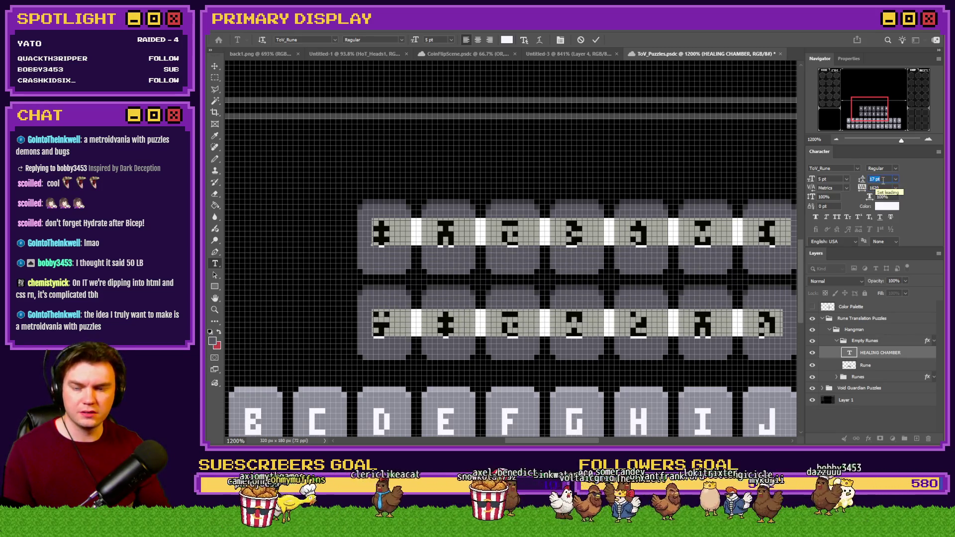
{"action": "left_click", "coordinate": [215, 78]}
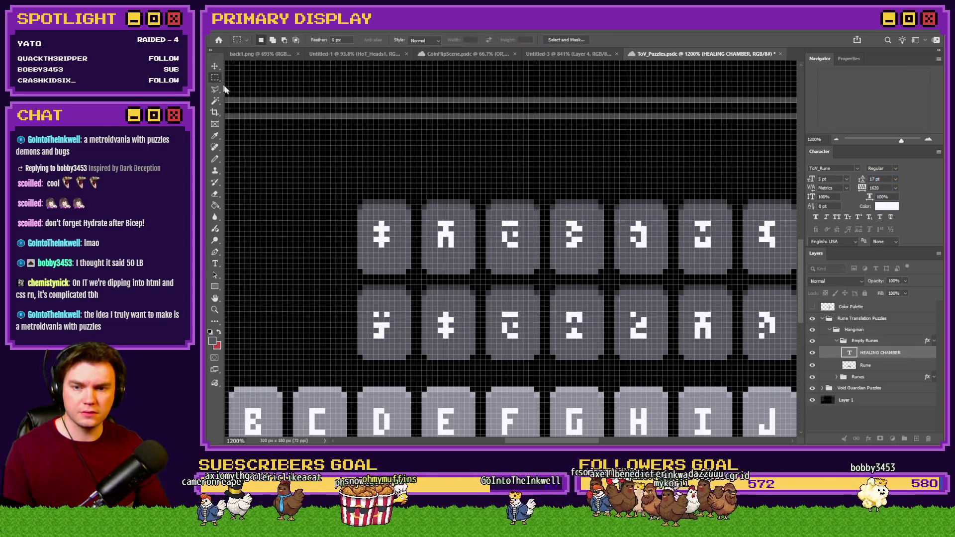
- Collapse the Empty Runes group and save the puzzle document with Ctrl+S
{"action": "scroll", "coordinate": [362, 235], "scroll_direction": "down", "scroll_amount": 3}
{"action": "scroll", "coordinate": [362, 235], "scroll_direction": "down", "scroll_amount": 3}
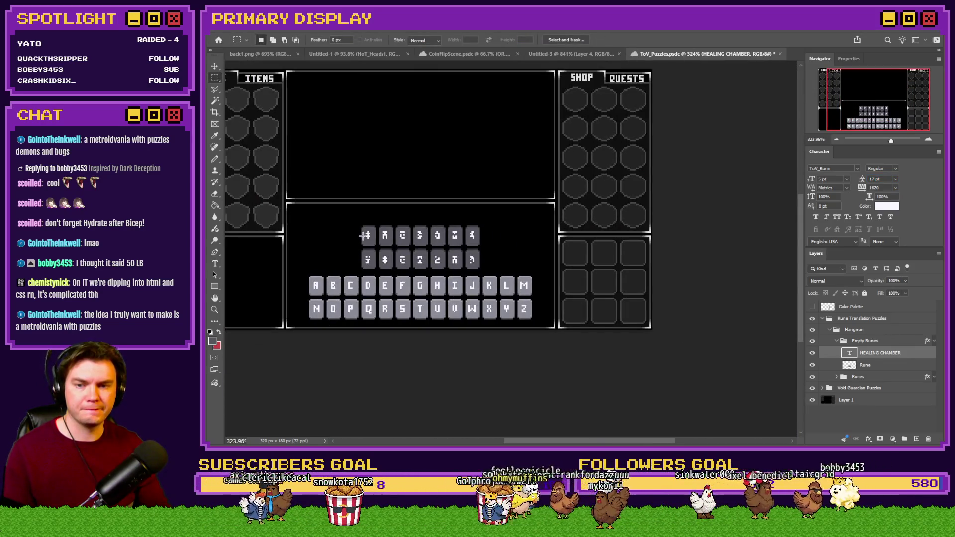
{"action": "scroll", "coordinate": [345, 239], "scroll_direction": "up", "scroll_amount": 3}
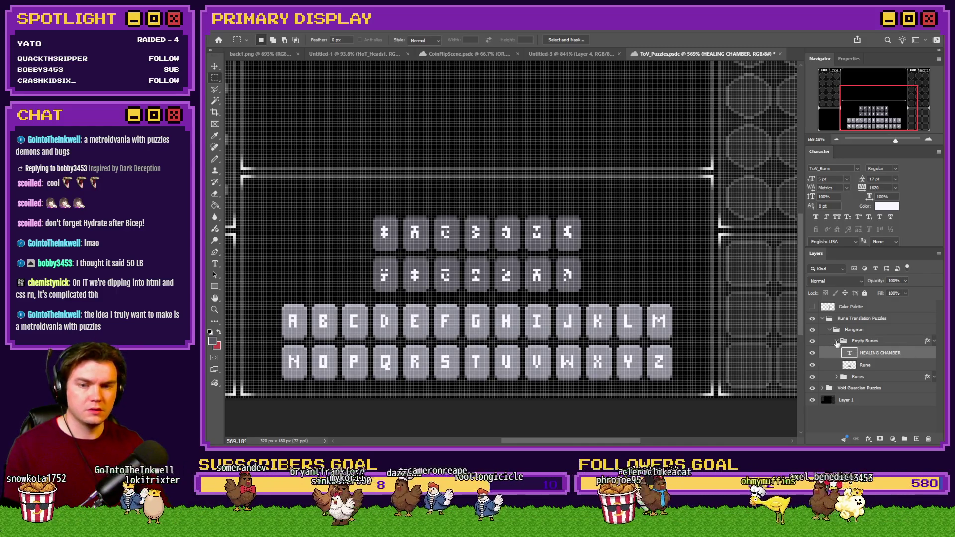
{"action": "left_click", "coordinate": [836, 341]}
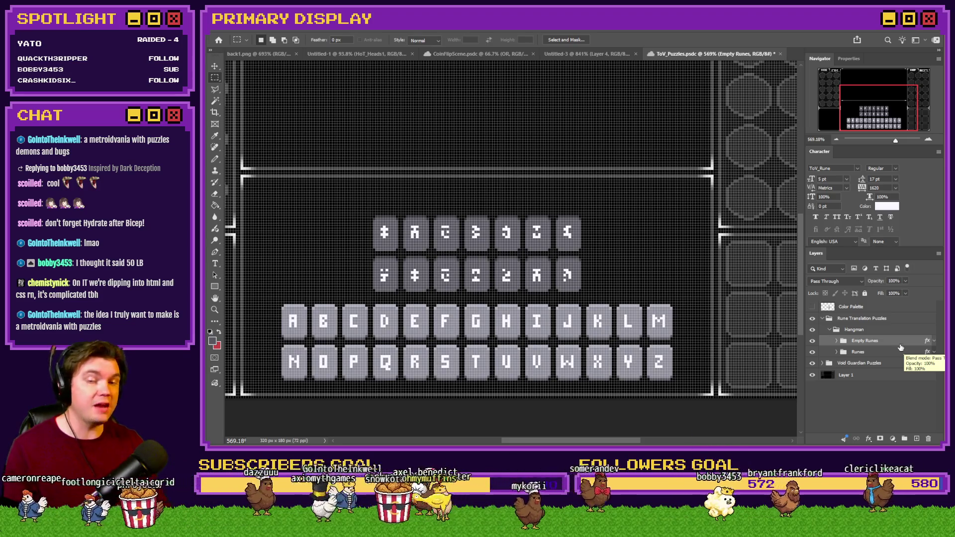
{"action": "key", "text": "ctrl+s"}
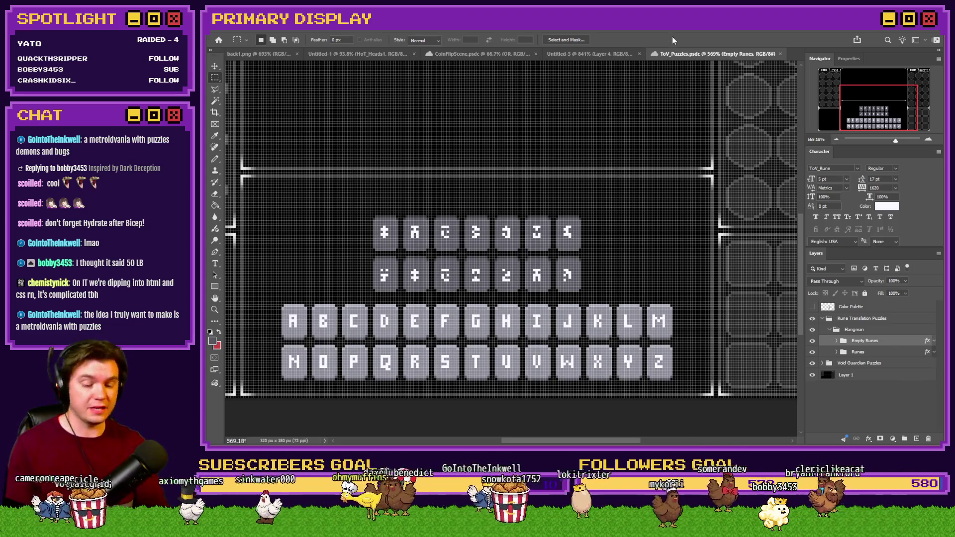
{"action": "key", "text": "ctrl+0"}
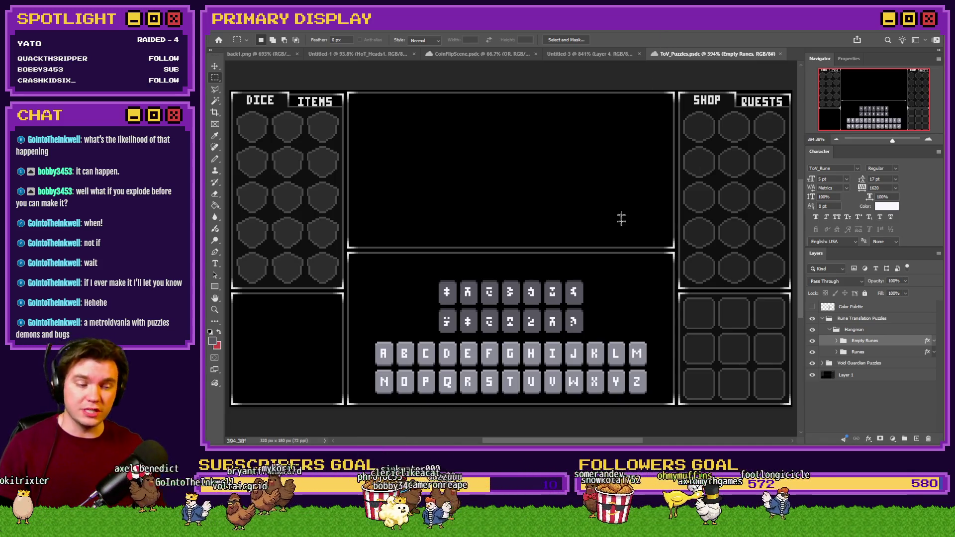
{"action": "left_click_drag", "start_coordinate": [503, 189], "coordinate": [446, 245]}
{"action": "left_click", "coordinate": [454, 250]}
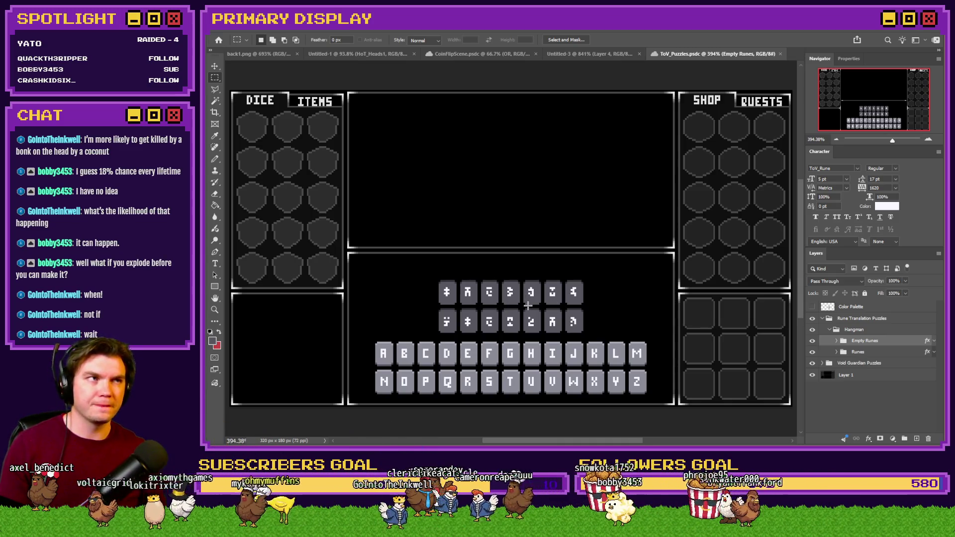
{"action": "scroll", "coordinate": [528, 306], "scroll_direction": "up", "scroll_amount": 3}
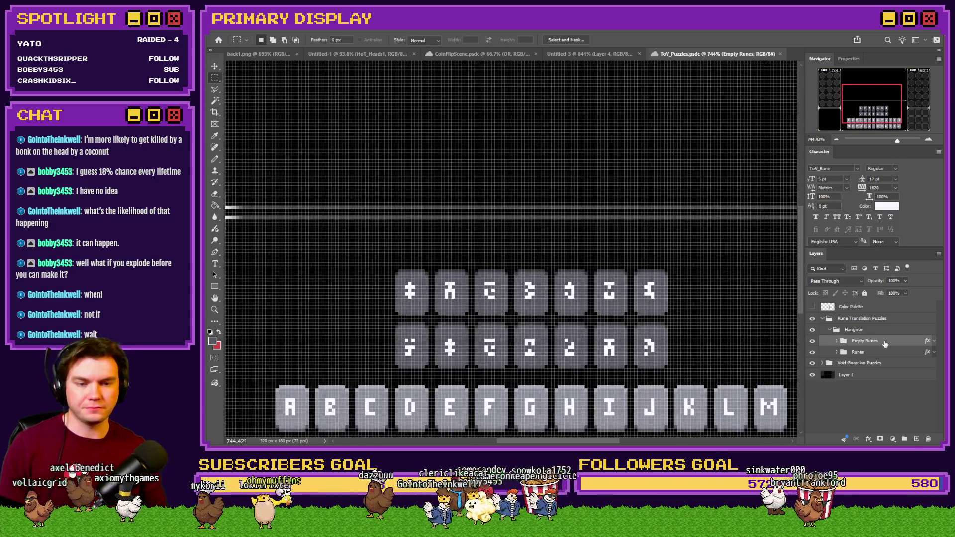
- Add a new layer named 'hEARTS' and a new layer group named 'Tries'
{"action": "left_click", "coordinate": [916, 439]}
{"action": "double_click", "coordinate": [861, 340]}
{"action": "type", "text": "hEARTS"}
{"action": "key", "text": "Return"}
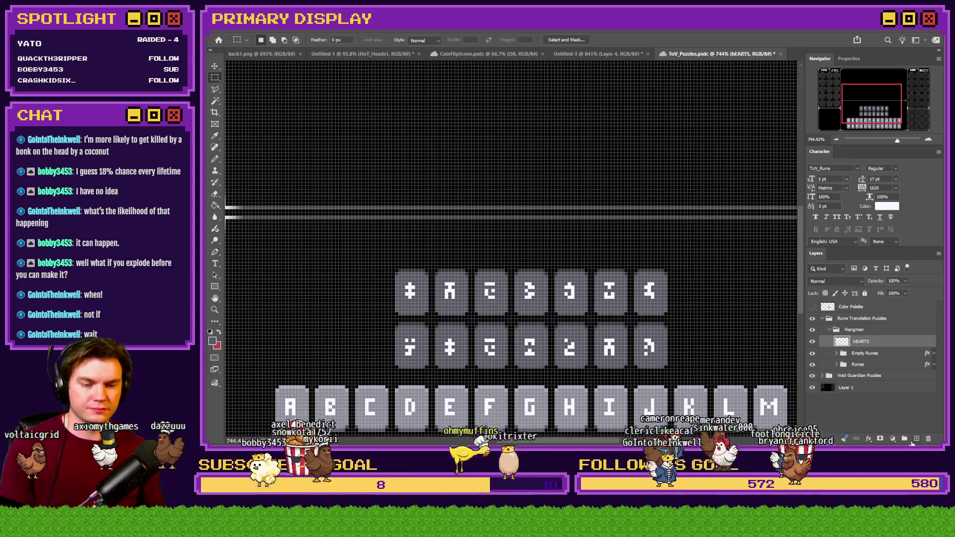
{"action": "left_click", "coordinate": [906, 439]}
{"action": "double_click", "coordinate": [860, 341]}
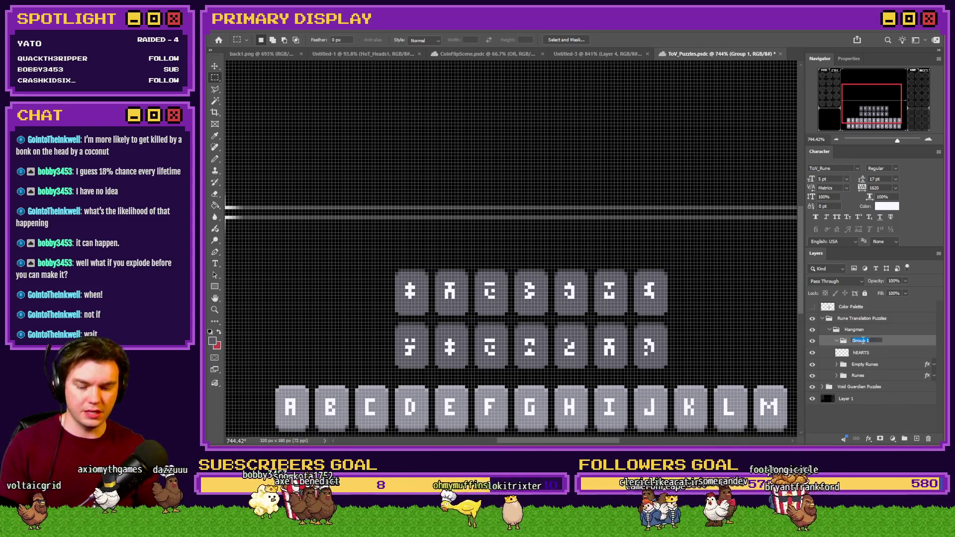
{"action": "type", "text": "Tries"}
{"action": "key", "text": "Return"}
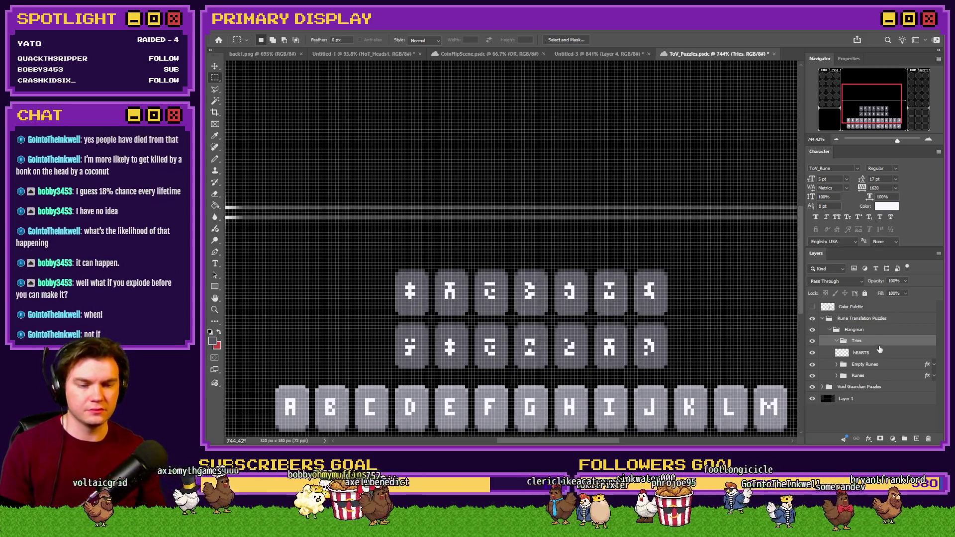
- Move the hEARTS layer into the Tries group and rename it 'Tries Back', hiding the pixel grid
{"action": "left_click_drag", "start_coordinate": [880, 351], "coordinate": [882, 351]}
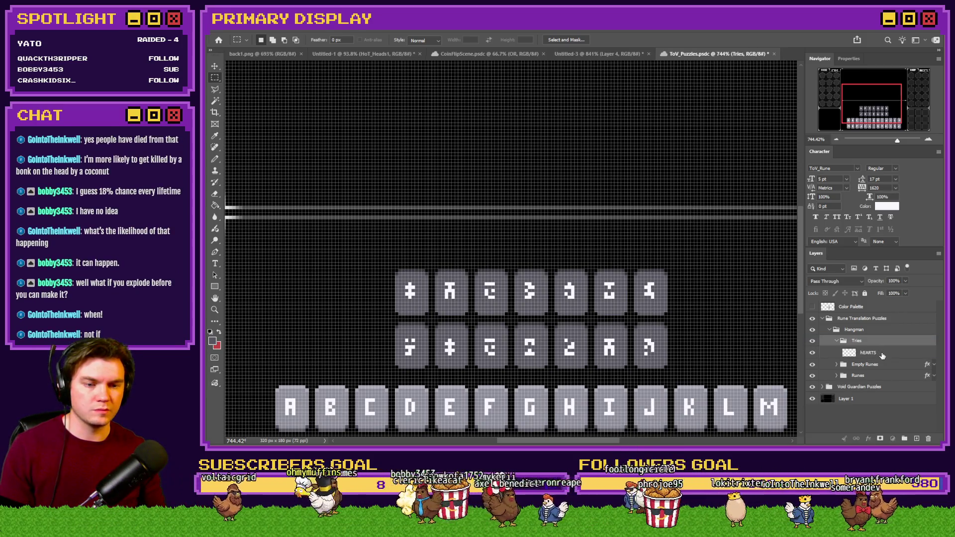
{"action": "left_click", "coordinate": [883, 354]}
{"action": "double_click", "coordinate": [869, 352]}
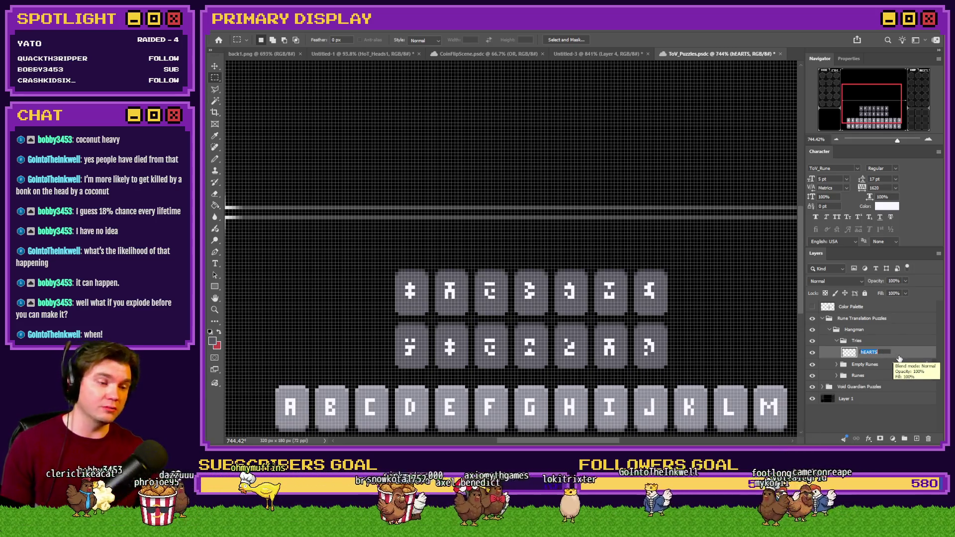
{"action": "key", "text": "Return"}
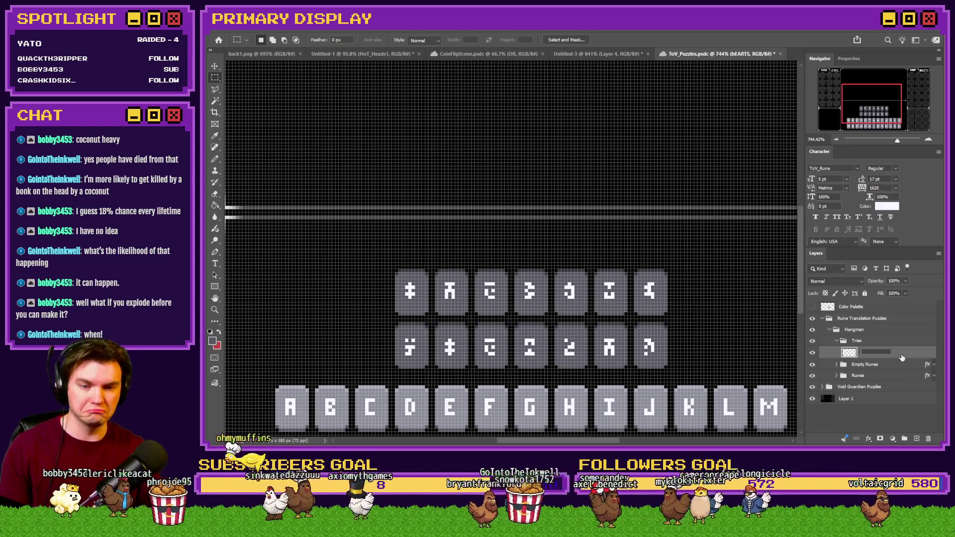
{"action": "left_click", "coordinate": [905, 342]}
{"action": "key", "text": "ctrl+h"}
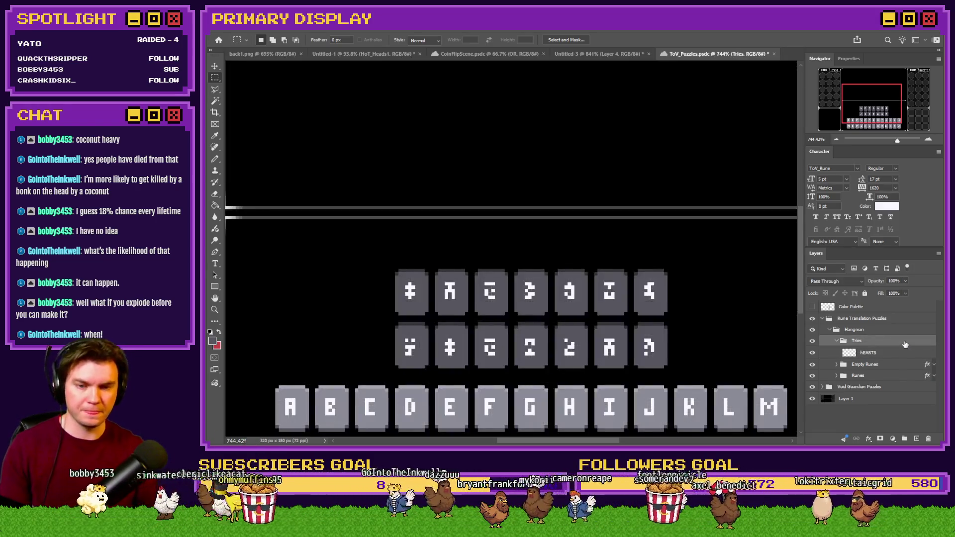
{"action": "double_click", "coordinate": [875, 353]}
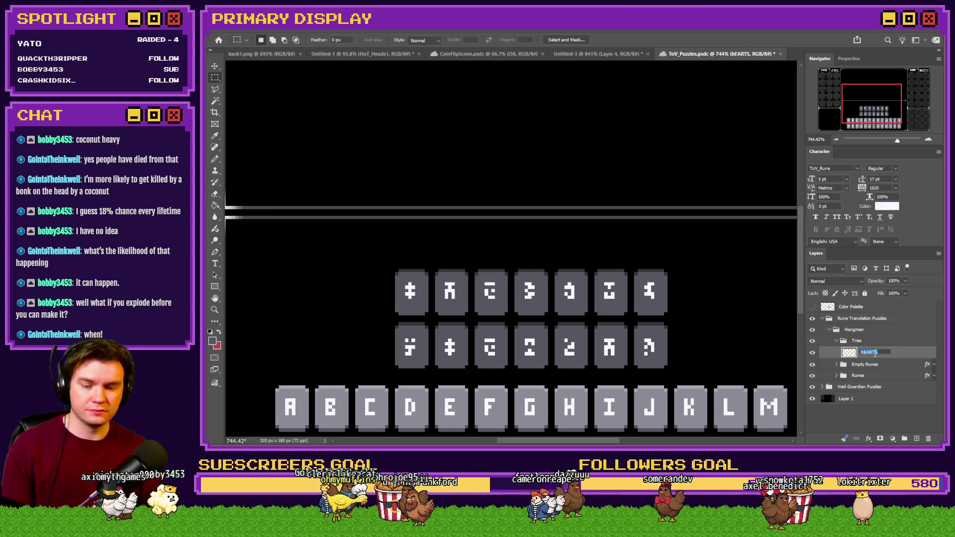
{"action": "type", "text": "Trie"}
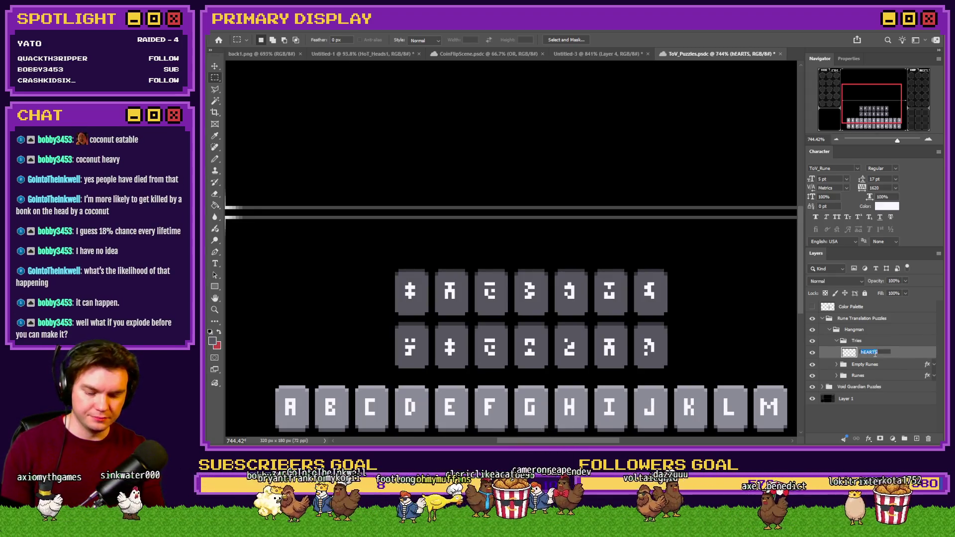
{"action": "type", "text": "s"}
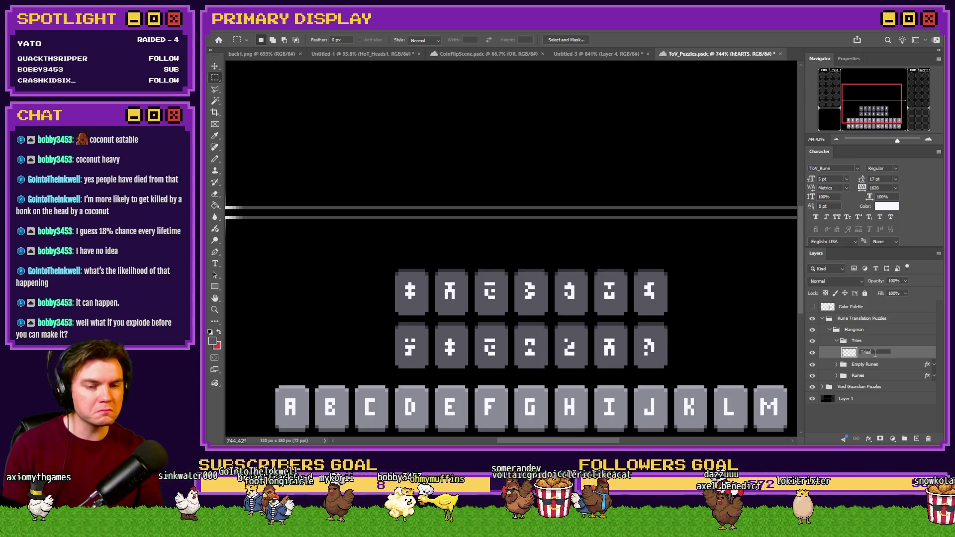
{"action": "type", "text": " Back"}
{"action": "key", "text": "Return"}
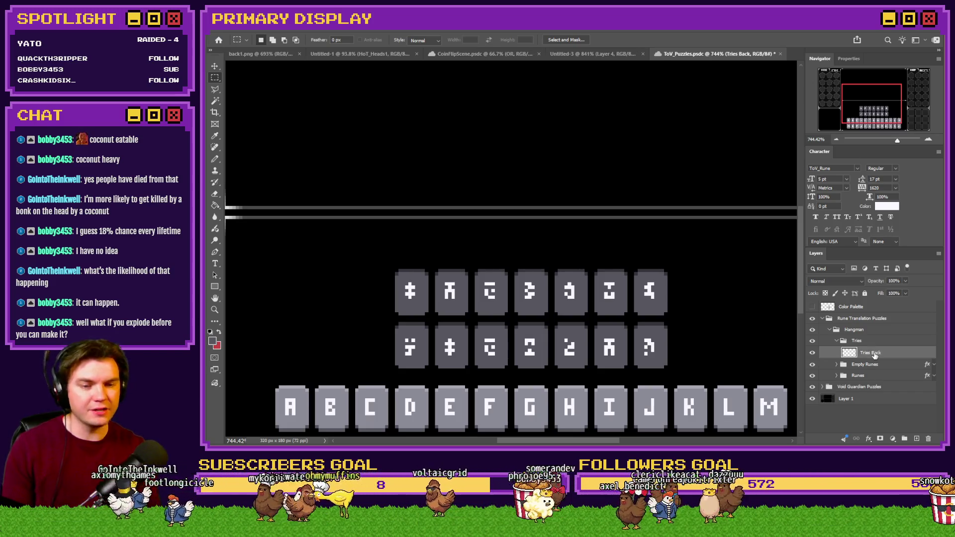
- Try a pencil stroke and undo it, then show the colour palette beside the rune tiles
{"action": "left_click", "coordinate": [214, 158]}
{"action": "left_click_drag", "start_coordinate": [447, 219], "coordinate": [428, 209]}
{"action": "key", "text": "ctrl+z"}
{"action": "left_click", "coordinate": [812, 306]}
{"action": "mouse_move", "coordinate": [673, 247]}
{"action": "left_mouse_down"}
{"action": "mouse_move", "coordinate": [511, 288]}
{"action": "mouse_move", "coordinate": [343, 261]}
{"action": "left_mouse_up"}
{"action": "scroll", "coordinate": [464, 241], "scroll_direction": "down", "scroll_amount": 3}
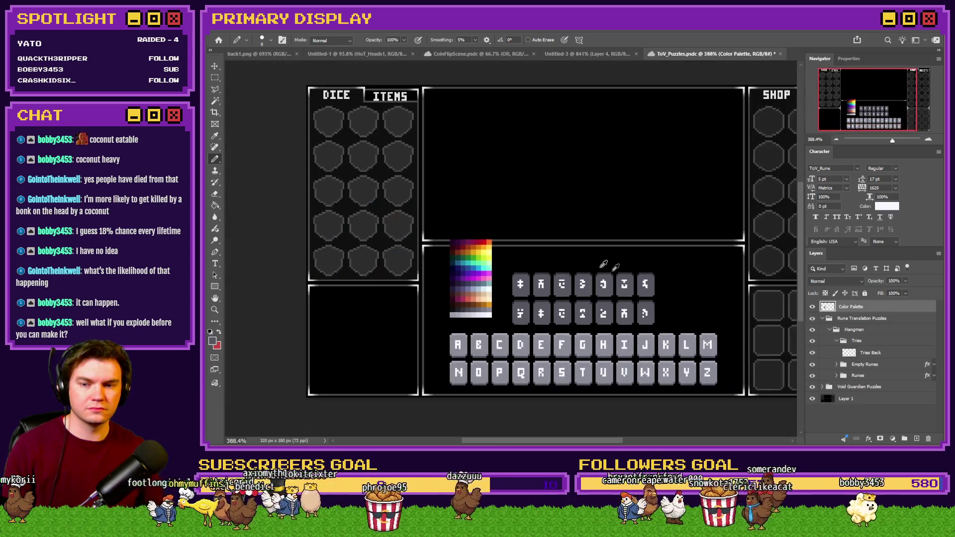
- Select the Tries Back layer and set the pencil to a 1 px Hard Round brush
{"action": "scroll", "coordinate": [464, 241], "scroll_direction": "up", "scroll_amount": 3}
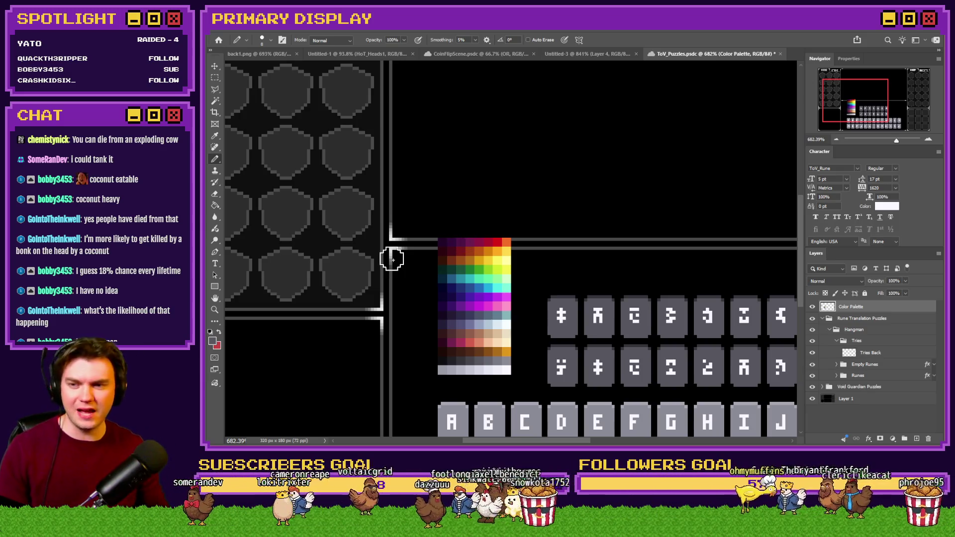
{"action": "scroll", "coordinate": [485, 247], "scroll_direction": "down", "scroll_amount": 2}
{"action": "scroll", "coordinate": [485, 247], "scroll_direction": "up", "scroll_amount": 6}
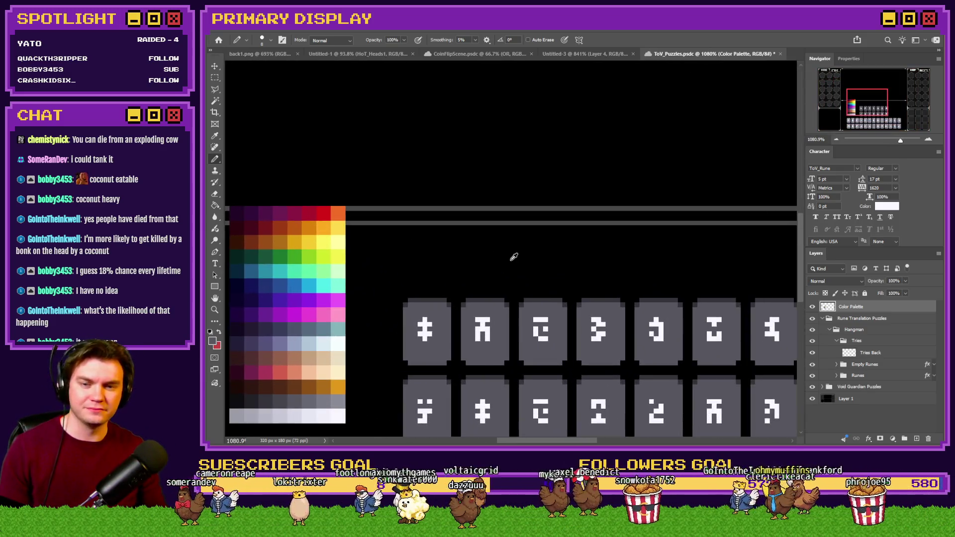
{"action": "left_click", "coordinate": [889, 354]}
{"action": "right_click", "coordinate": [404, 259]}
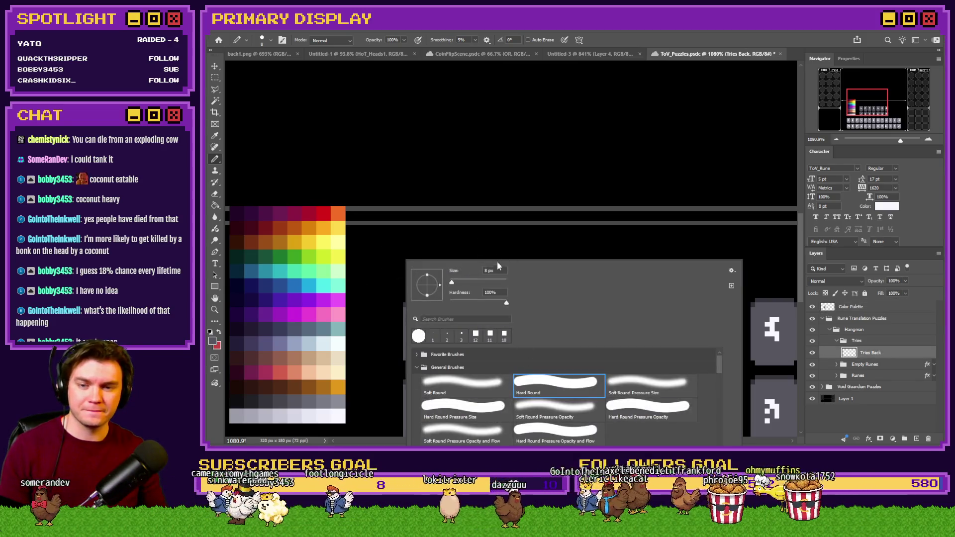
{"action": "key", "text": "Return"}
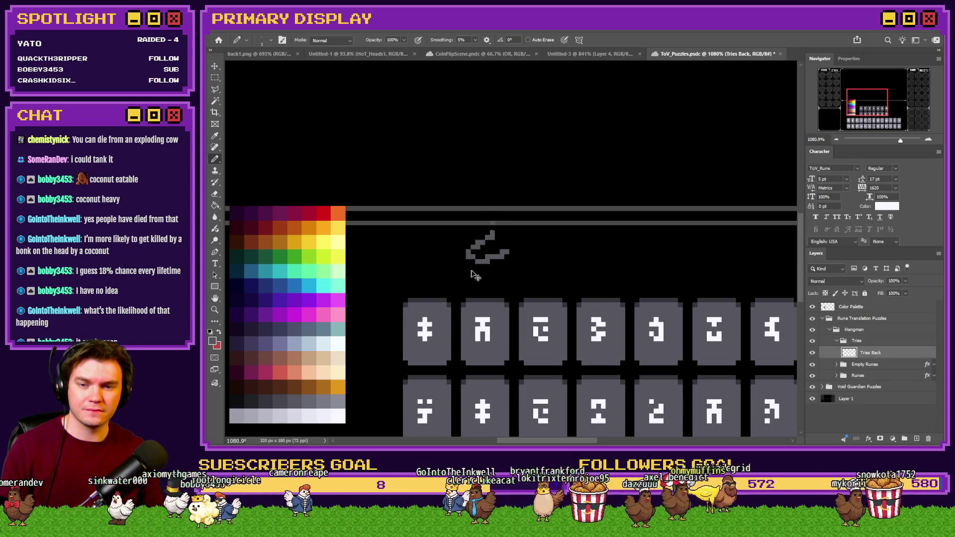
{"action": "scroll", "coordinate": [493, 249], "scroll_direction": "down", "scroll_amount": 3}
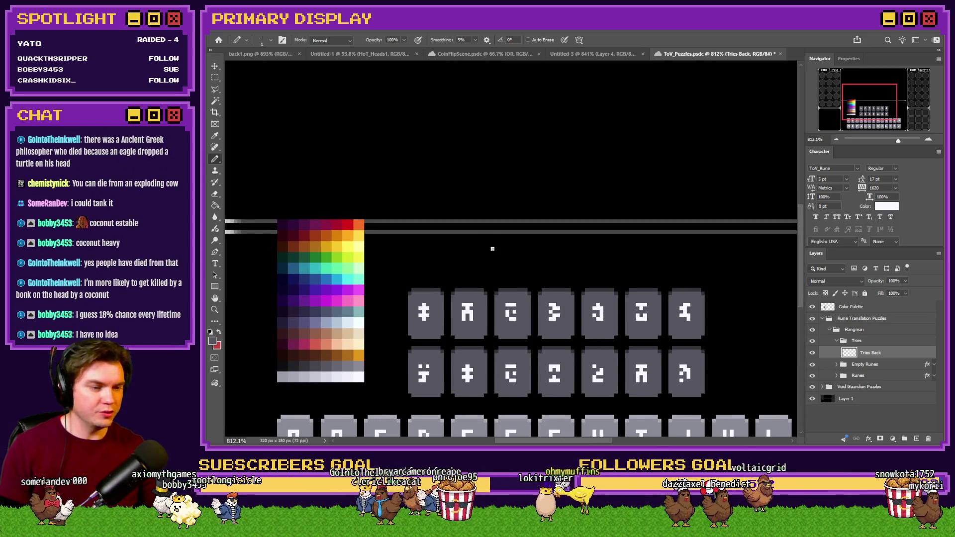